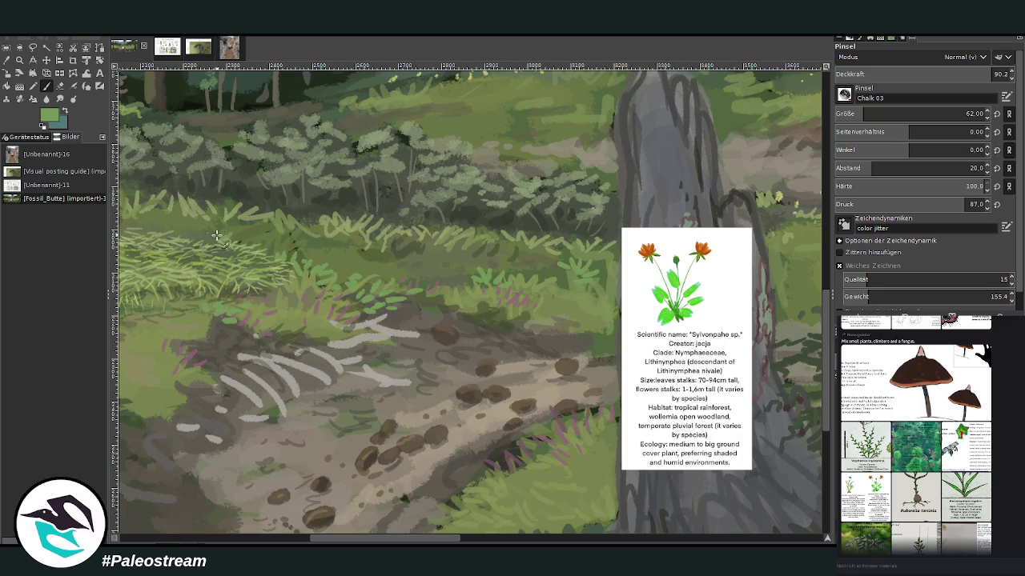
Paint bright green leaf strokes, then dab tan-brown flower heads at brush size 22.
mouse_move(397, 237)
left_mouse_down()
mouse_move(439, 266)
mouse_move(394, 262)
left_mouse_up()
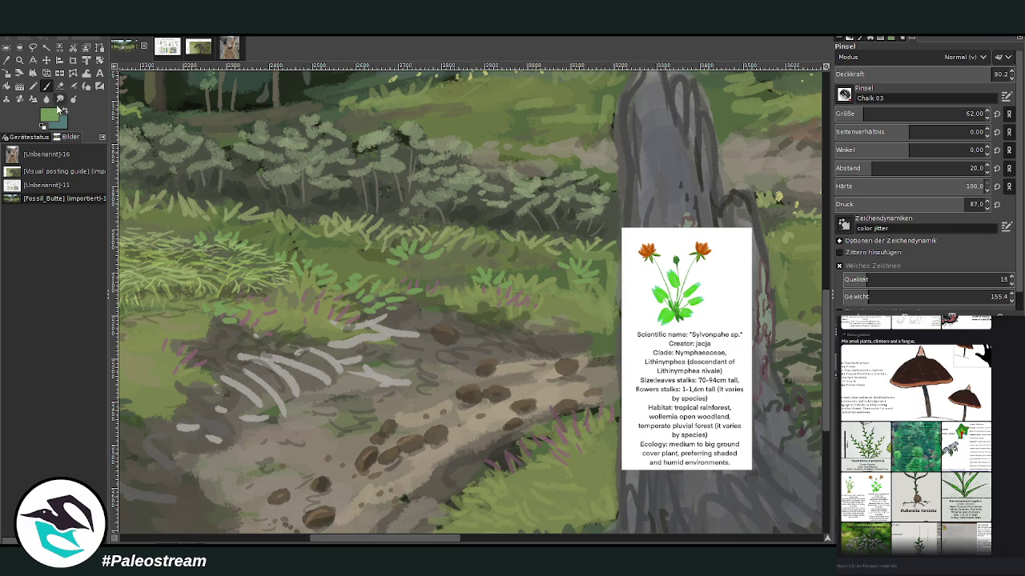
left_click(858, 113)
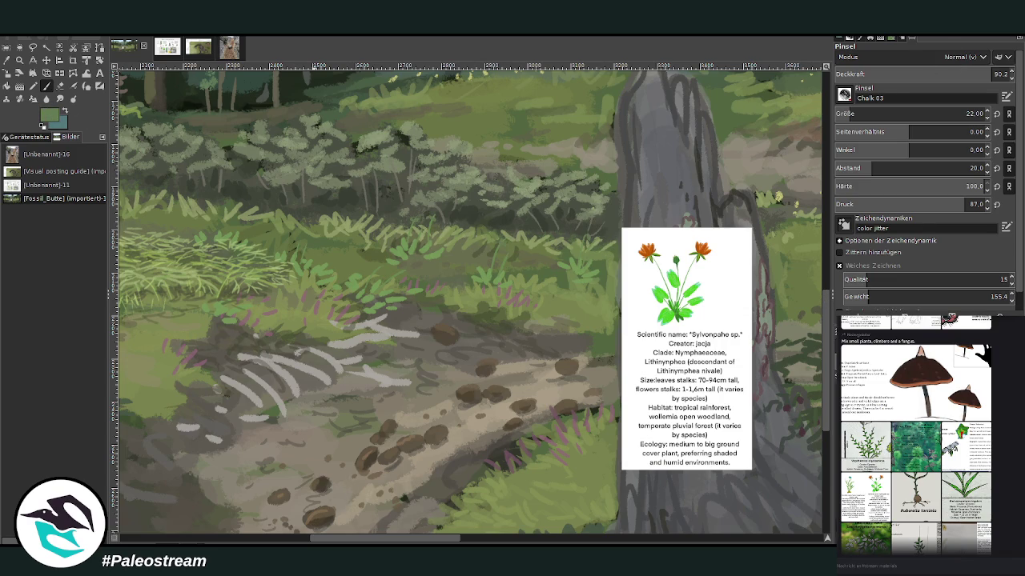
left_click(823, 293, "ctrl")
left_click(500, 237)
left_click(510, 249)
left_click(585, 231)
Lighten the flower dabs with salmon brown and add orange flower heads in the grass.
left_click(50, 117)
left_click(501, 235)
left_click(511, 250)
left_click(417, 214)
left_click(436, 212)
Dab more orange flower heads across the left and middle grass.
left_click(305, 241)
left_click(229, 230)
left_click(386, 262)
left_click(410, 269)
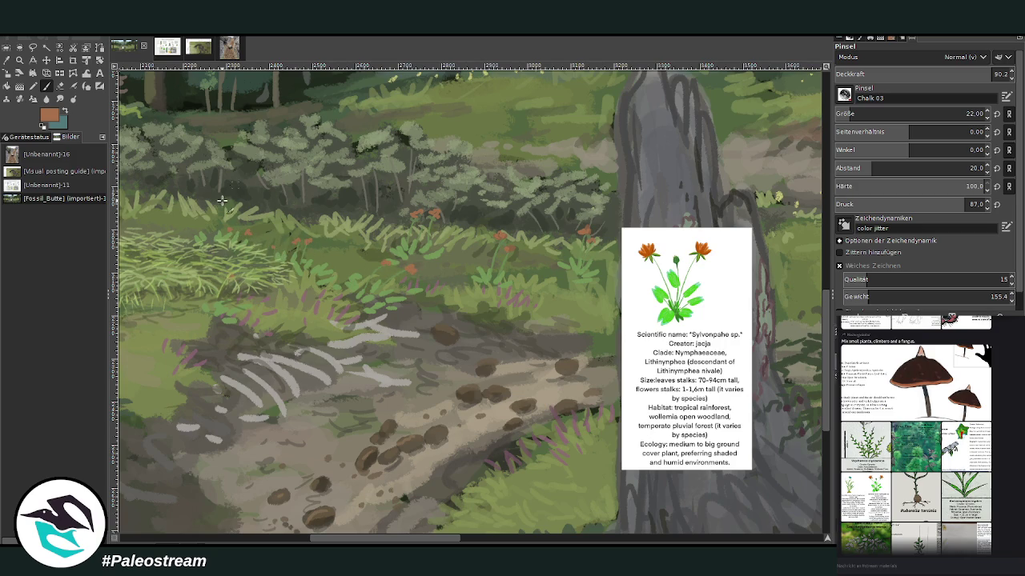
left_click(207, 231)
Zoom out to the whole image and delete the pasted plant reference sheet.
scroll(375, 211, "down", 3)
scroll(375, 211, "down", 2)
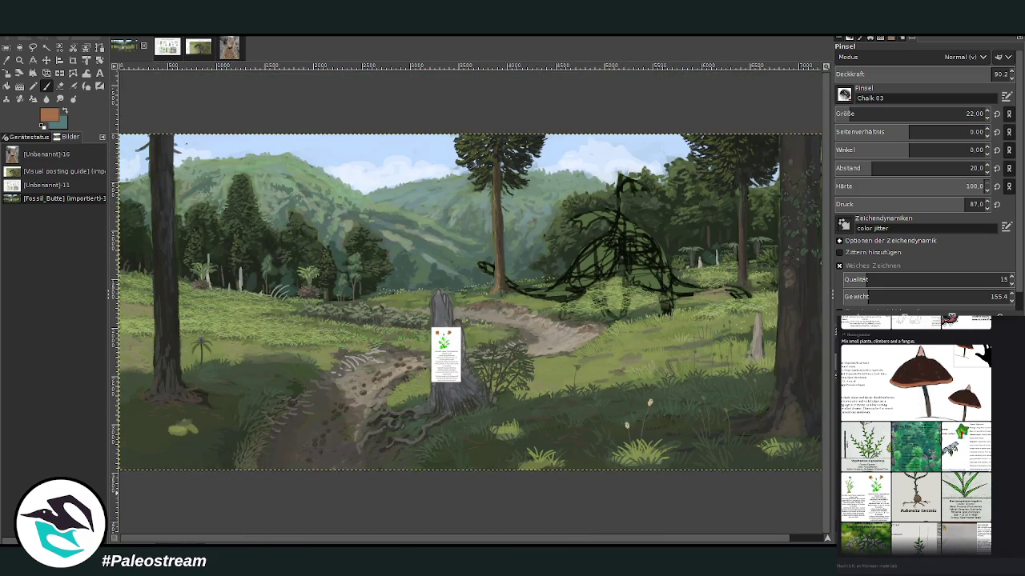
key("Delete")
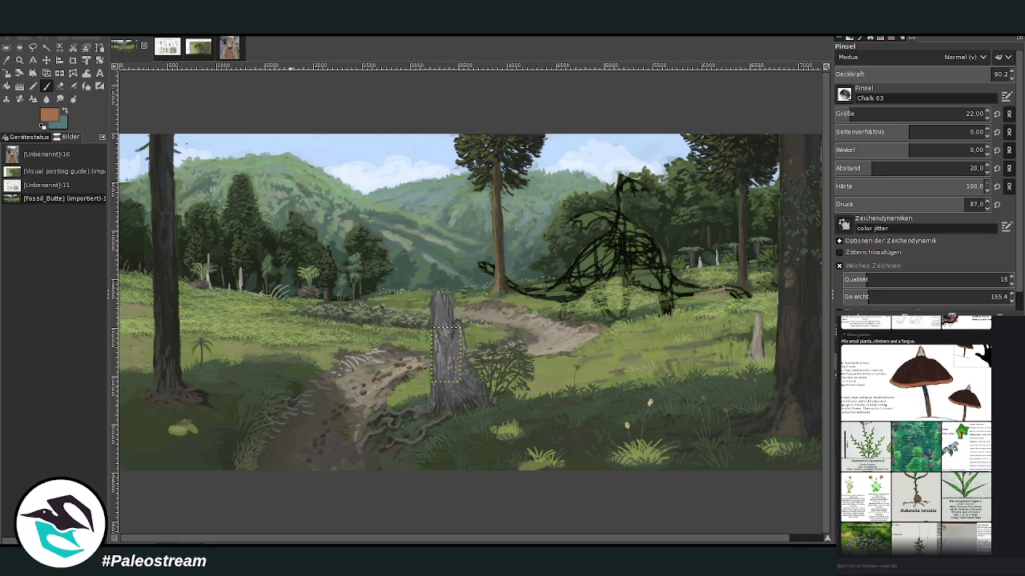
key("alt+Tab")
scroll(1004, 497, "down", 5)
scroll(1004, 498, "down", 5)
scroll(1004, 497, "down", 5)
scroll(1004, 497, "down", 3)
scroll(1004, 497, "down", 3)
scroll(1004, 497, "up", 3)
scroll(1004, 497, "up", 3)
scroll(1004, 497, "up", 3)
scroll(1004, 497, "up", 3)
scroll(1004, 497, "up", 2)
scroll(1004, 497, "up", 2)
scroll(1003, 497, "up", 3)
scroll(1003, 497, "up", 3)
scroll(1003, 497, "up", 2)
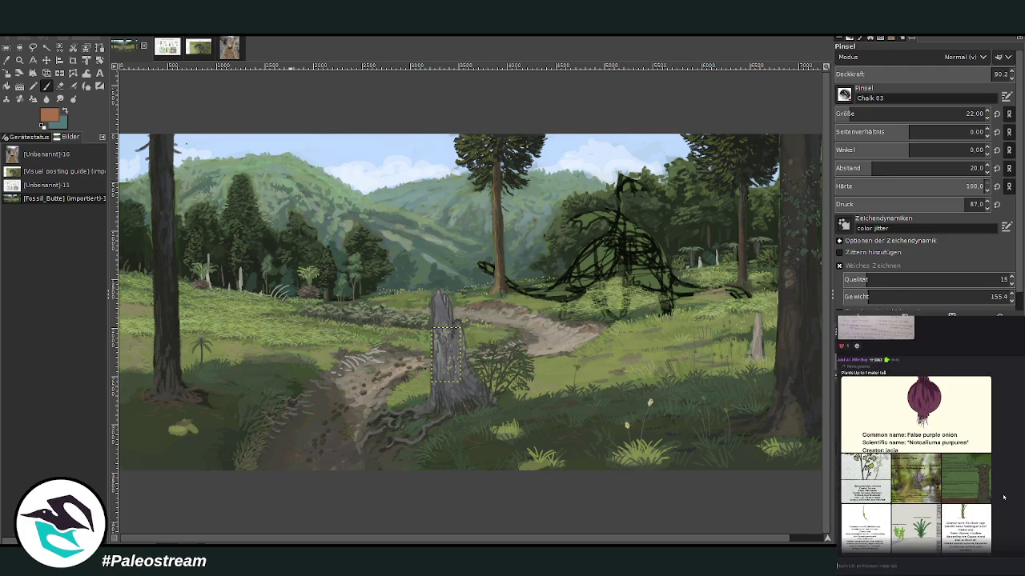
scroll(1011, 499, "up", 2)
scroll(1011, 499, "up", 3)
scroll(1011, 498, "down", 3)
scroll(1011, 498, "down", 3)
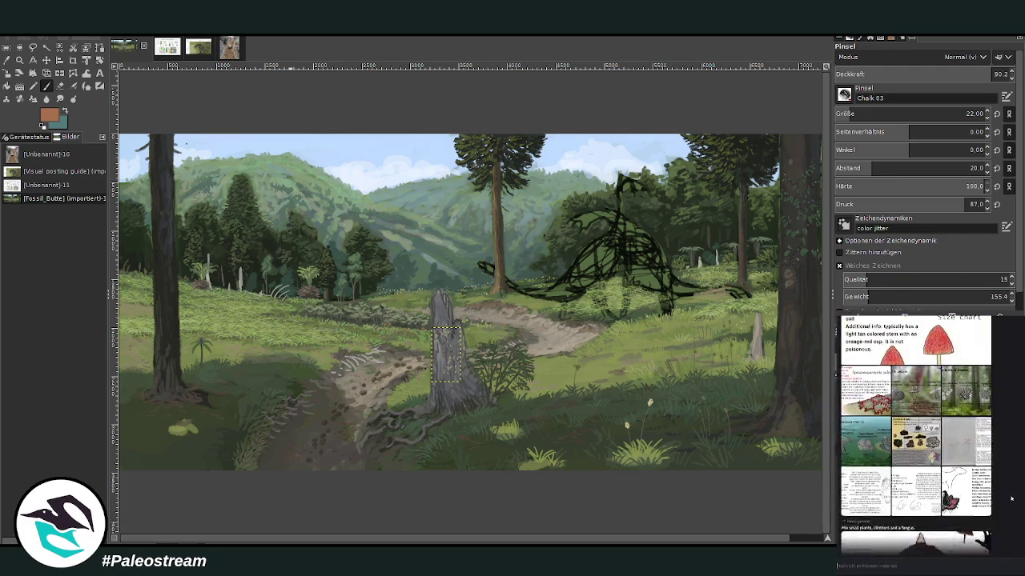
scroll(1011, 499, "down", 2)
scroll(1012, 498, "up", 2)
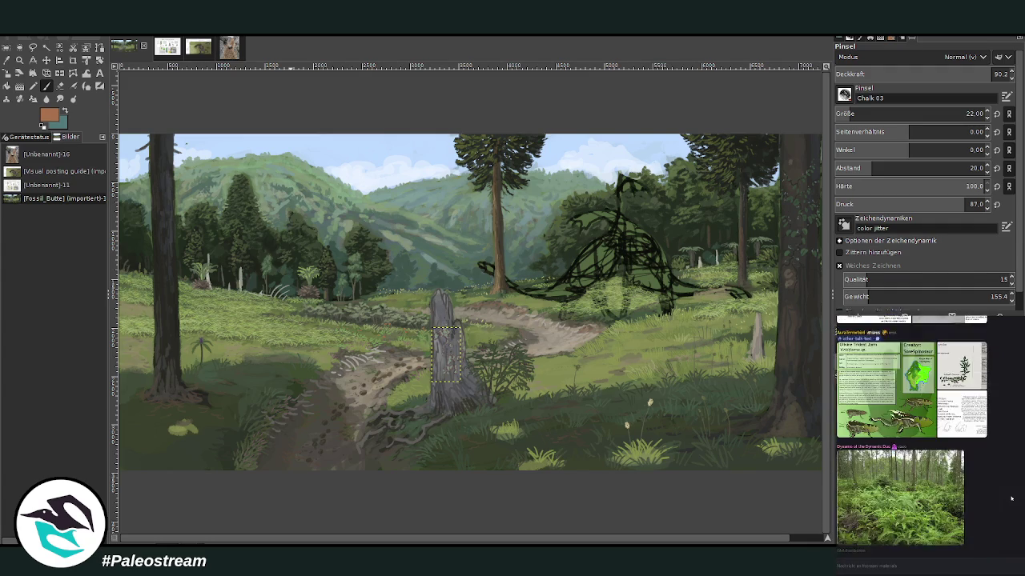
scroll(1011, 499, "up", 3)
scroll(1011, 498, "up", 3)
scroll(1011, 499, "up", 3)
scroll(1011, 499, "up", 3)
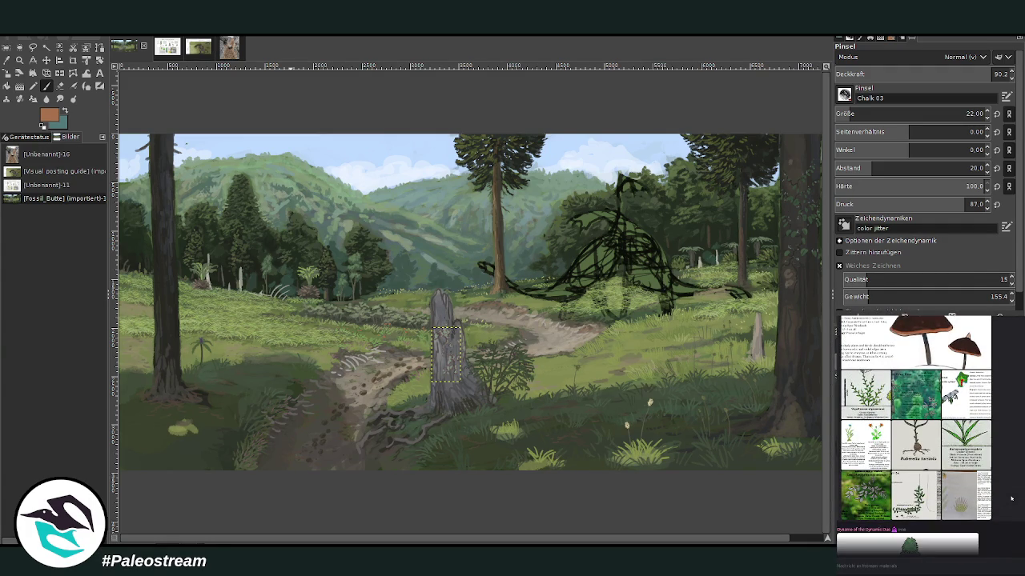
scroll(1011, 499, "up", 1)
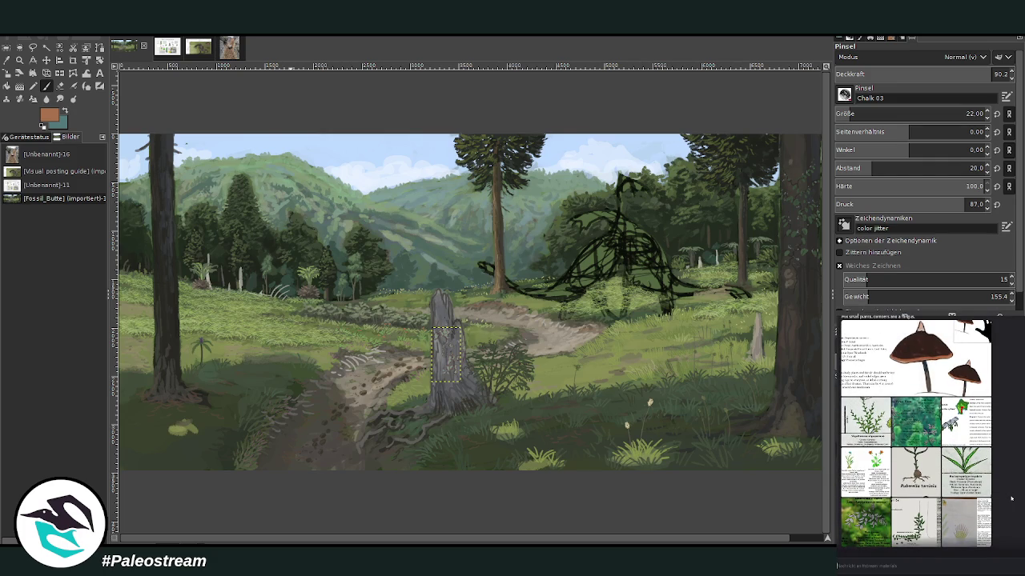
scroll(1011, 499, "up", 3)
scroll(1011, 499, "up", 1)
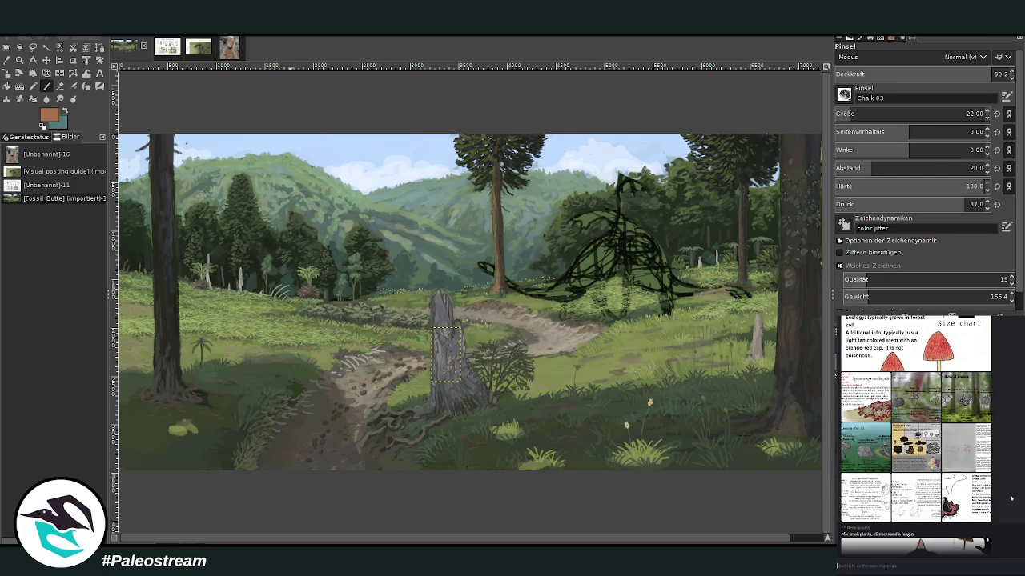
scroll(1011, 498, "up", 1)
scroll(1011, 498, "up", 3)
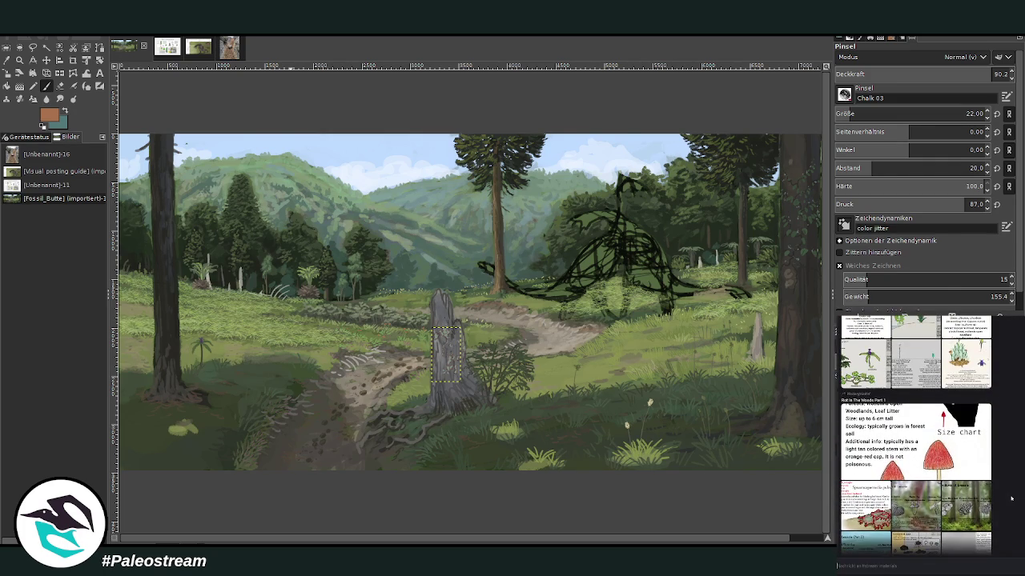
scroll(1012, 498, "up", 3)
scroll(1011, 499, "up", 2)
scroll(1011, 498, "up", 2)
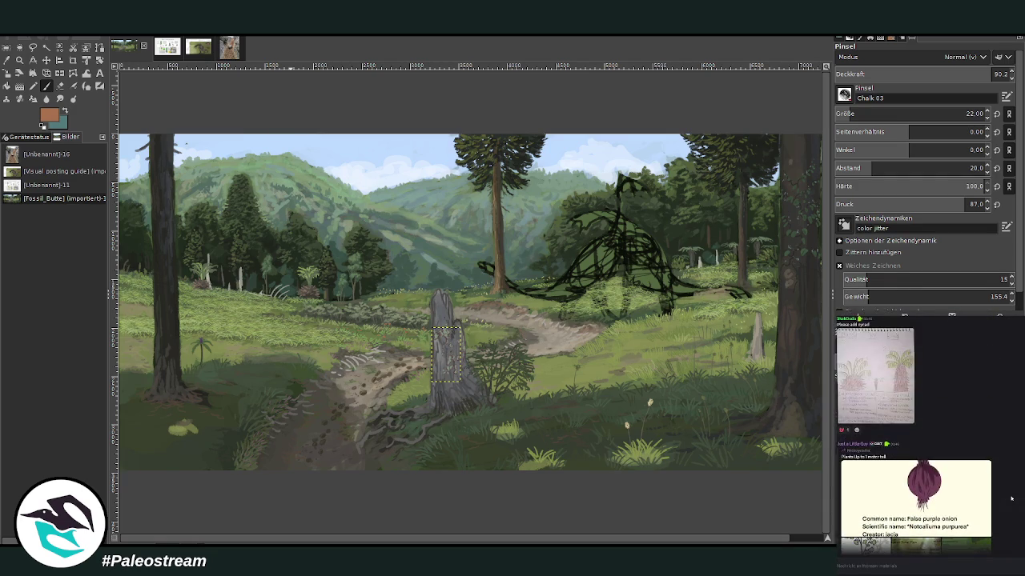
scroll(1011, 499, "up", 3)
scroll(1011, 499, "up", 2)
scroll(1011, 499, "up", 3)
scroll(1012, 499, "up", 2)
scroll(1011, 499, "up", 2)
scroll(1011, 499, "up", 2)
scroll(1011, 499, "up", 2)
scroll(1012, 499, "up", 2)
scroll(1011, 499, "up", 2)
scroll(1011, 499, "up", 1)
scroll(1012, 498, "up", 2)
scroll(1011, 498, "up", 2)
scroll(1012, 499, "up", 1)
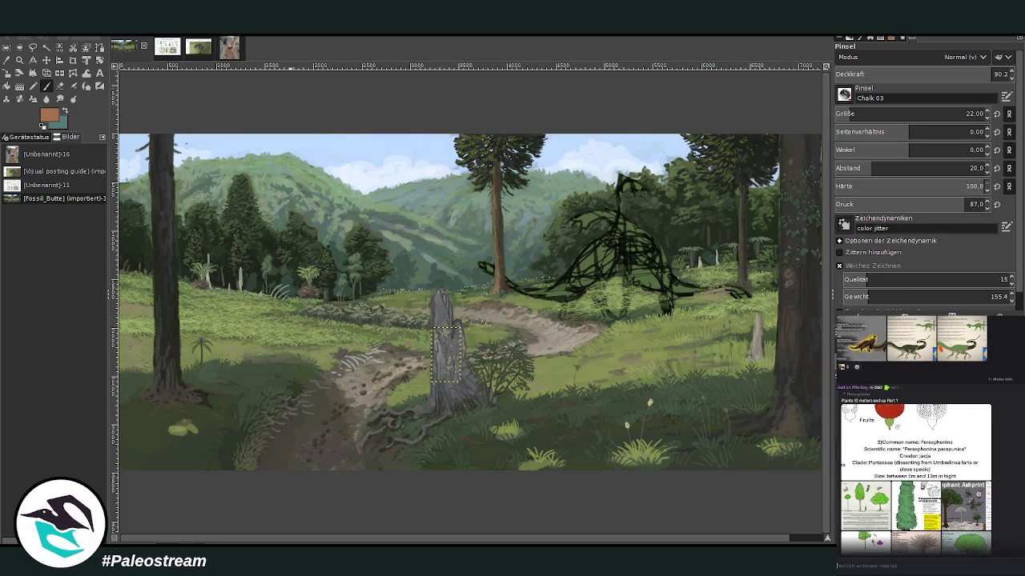
scroll(1011, 499, "up", 2)
scroll(1011, 499, "up", 1)
scroll(1011, 498, "up", 1)
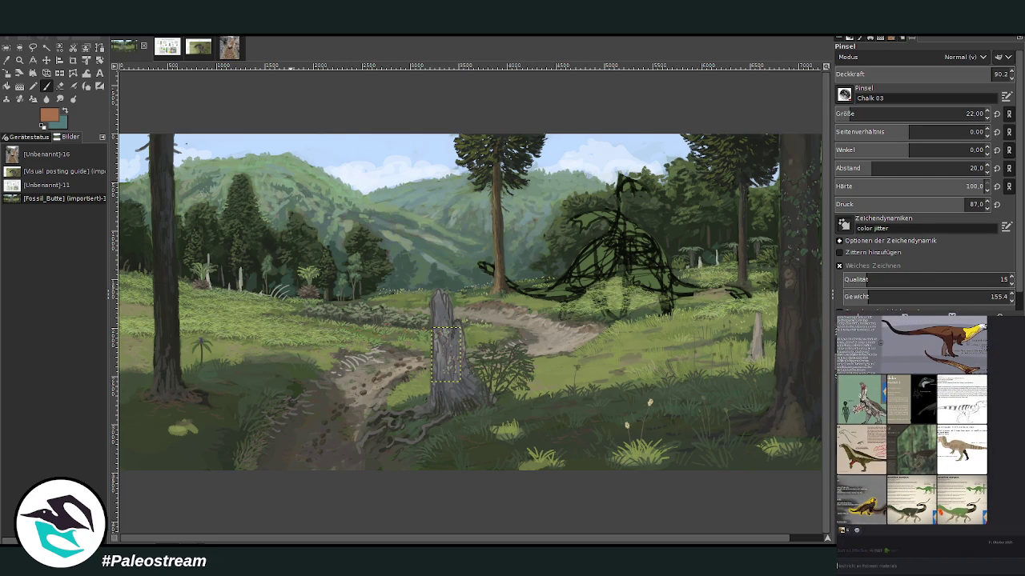
scroll(1011, 499, "up", 1)
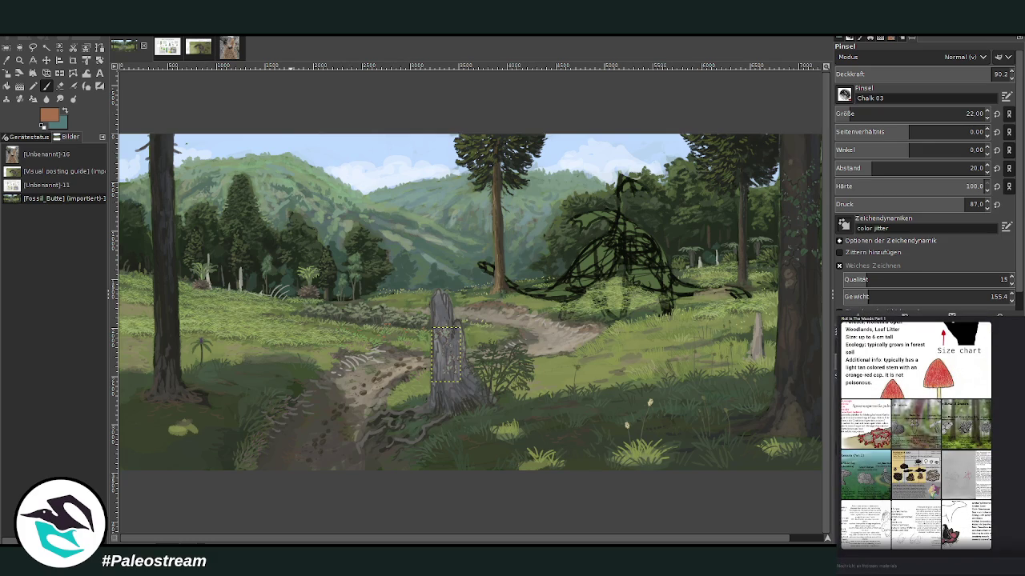
left_click(961, 443)
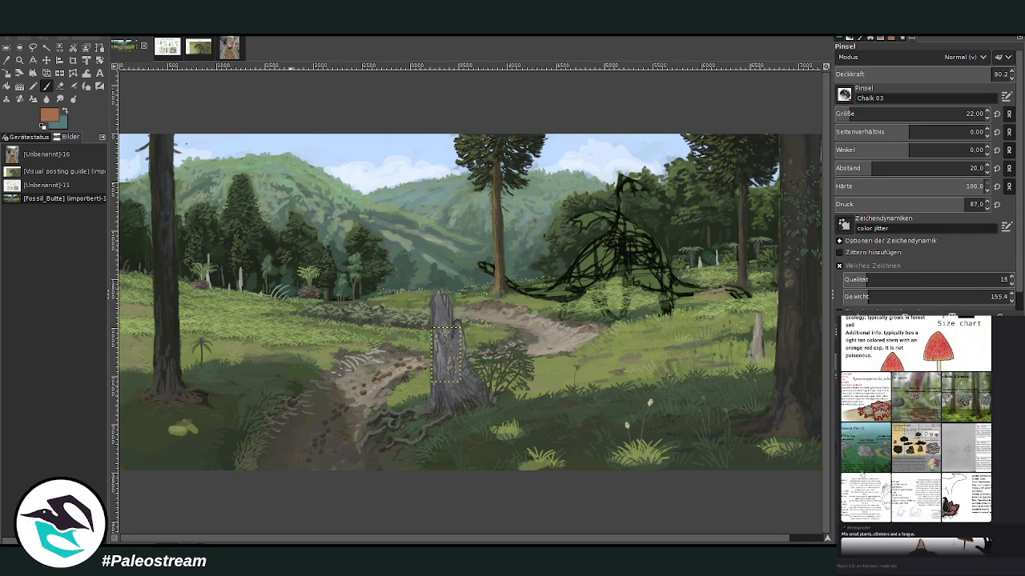
left_click(867, 463)
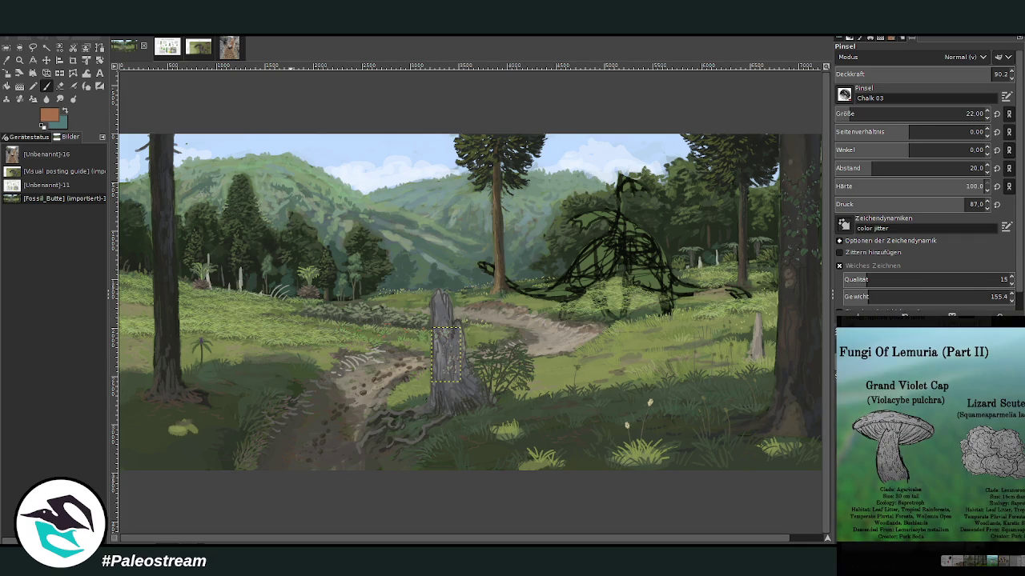
left_click(987, 543)
scroll(915, 433, "down", 5)
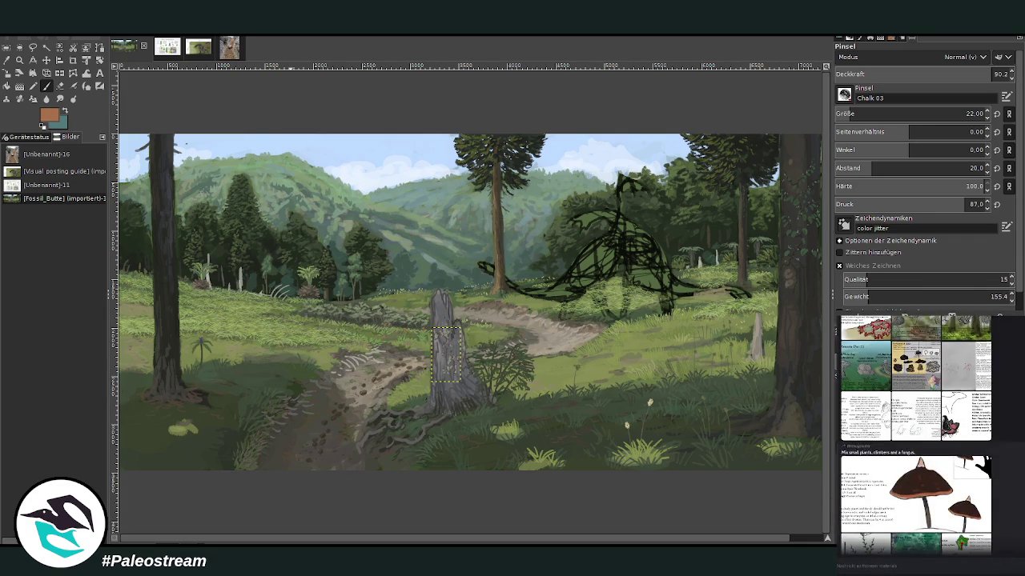
scroll(915, 435, "down", 2)
scroll(915, 435, "down", 1)
scroll(915, 435, "down", 2)
scroll(916, 434, "up", 2)
scroll(915, 434, "up", 2)
scroll(915, 434, "up", 1)
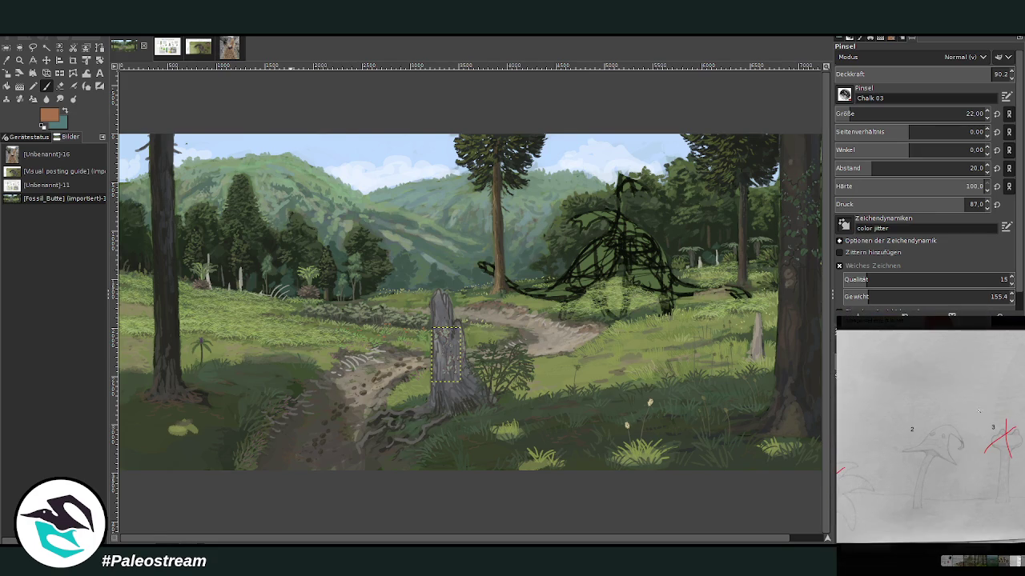
scroll(915, 435, "down", 2)
scroll(915, 435, "down", 1)
scroll(915, 434, "down", 2)
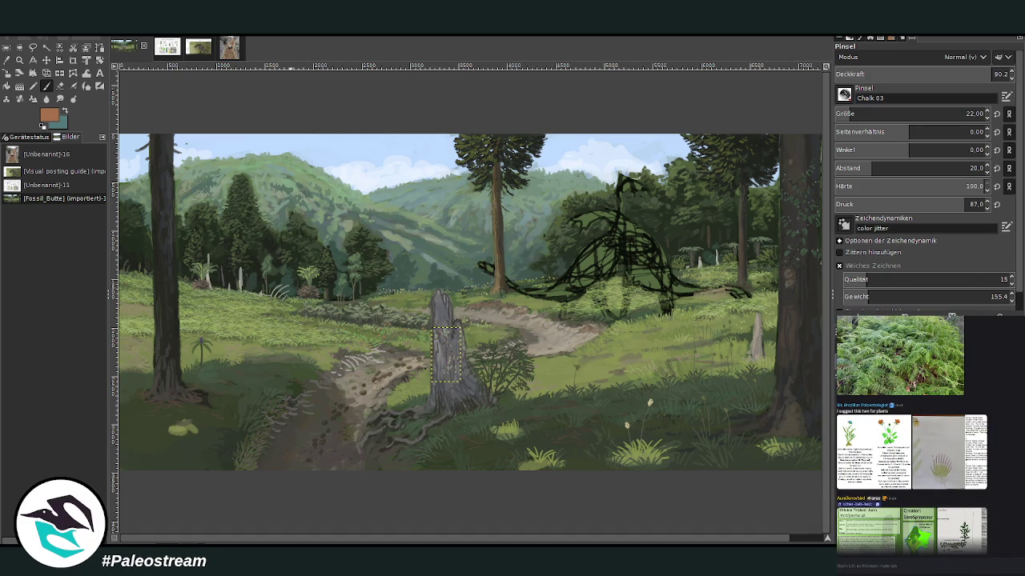
Paste the Fungi Of Lemuria sheet and crop it to the Jellyfish Stinkhorn entry (500 × 626).
key("z")
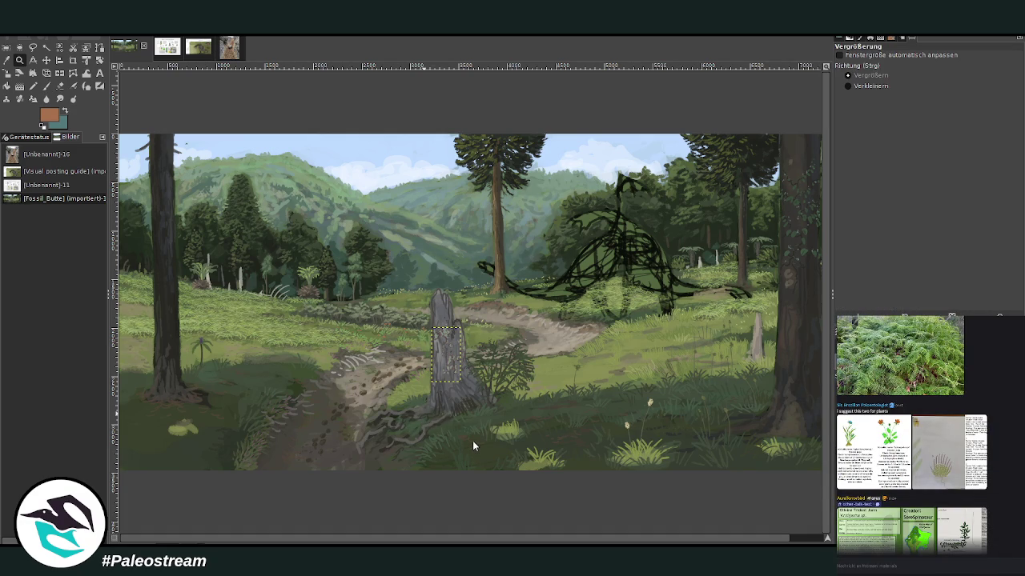
key("ctrl+v")
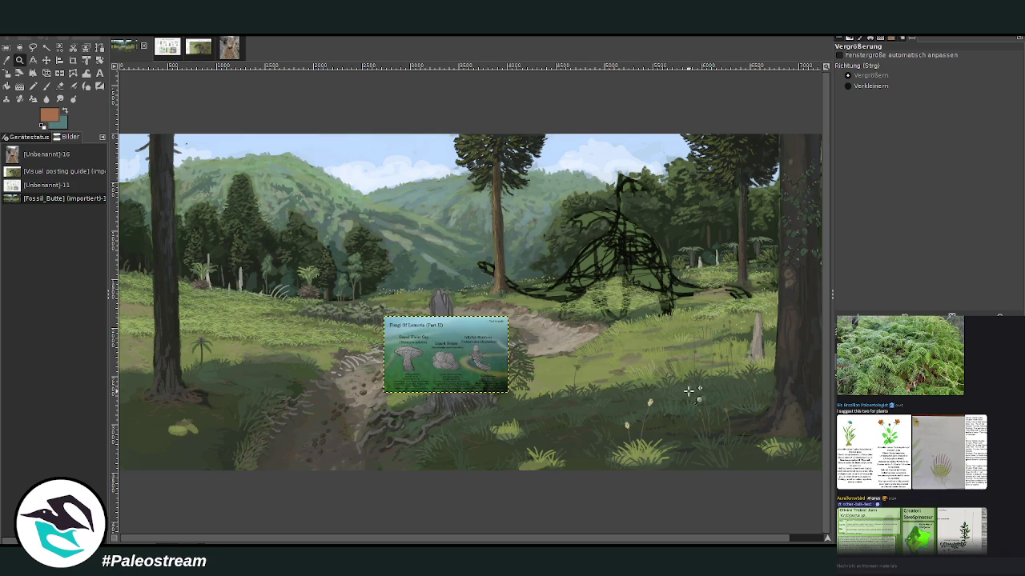
left_click_drag(412, 339, 574, 409)
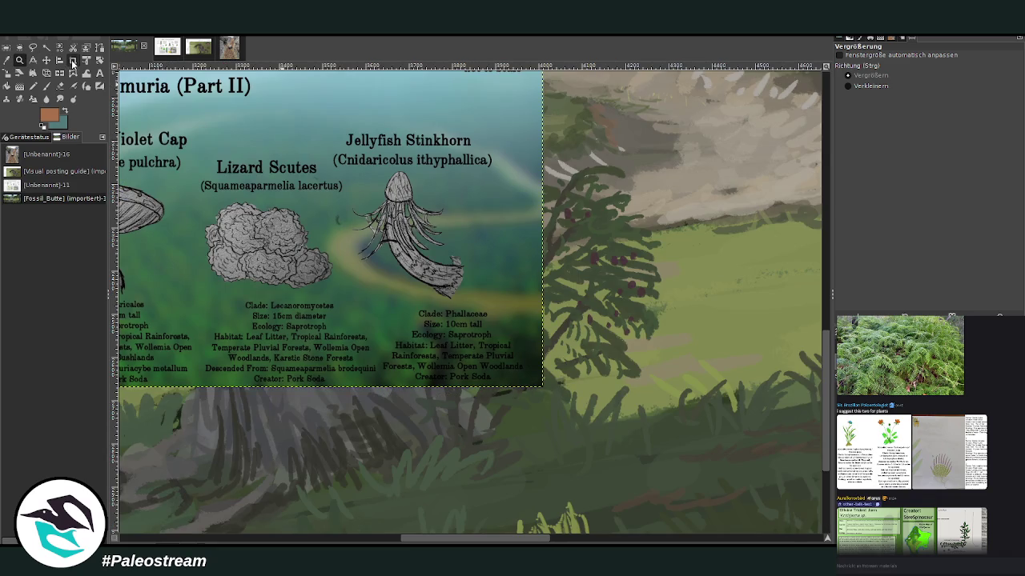
left_click(73, 60)
left_click_drag(326, 117, 431, 272)
left_click_drag(456, 305, 572, 413)
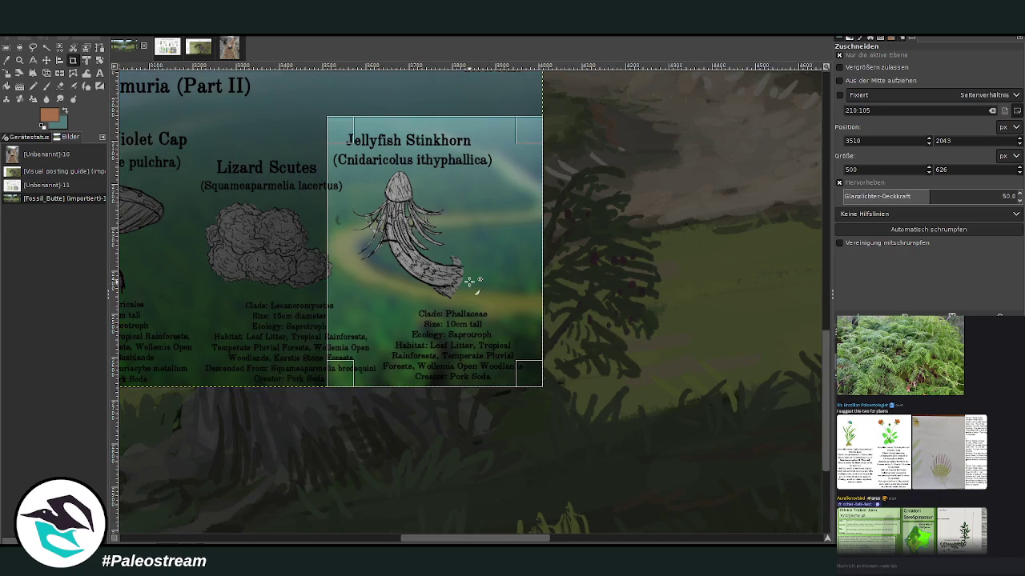
left_click(469, 281)
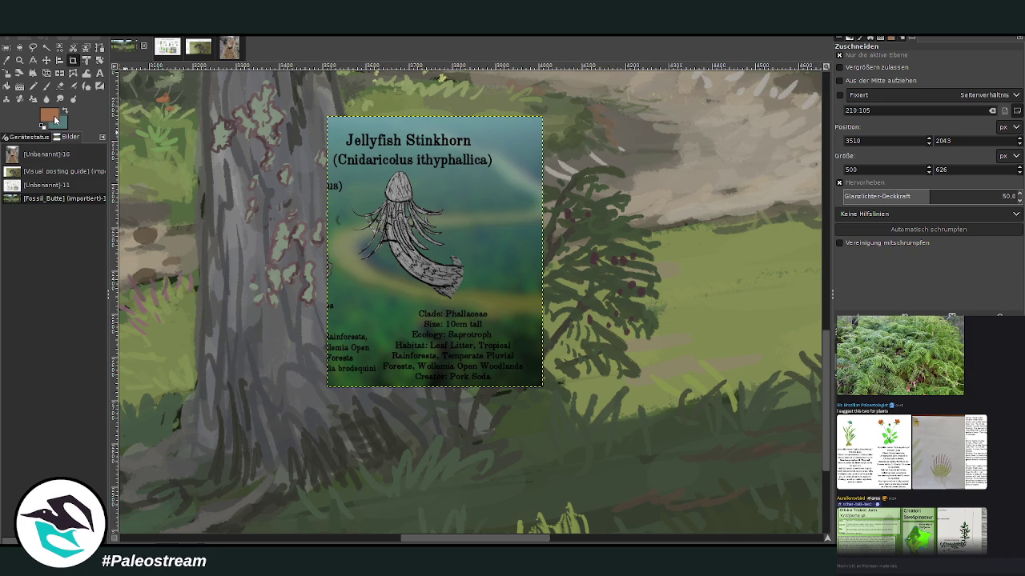
key("Escape")
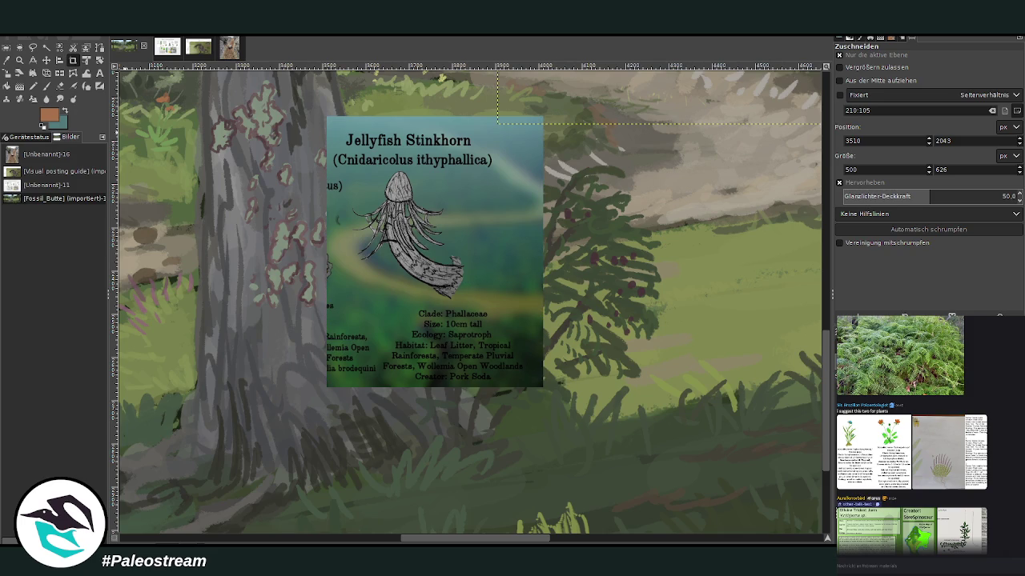
key("p")
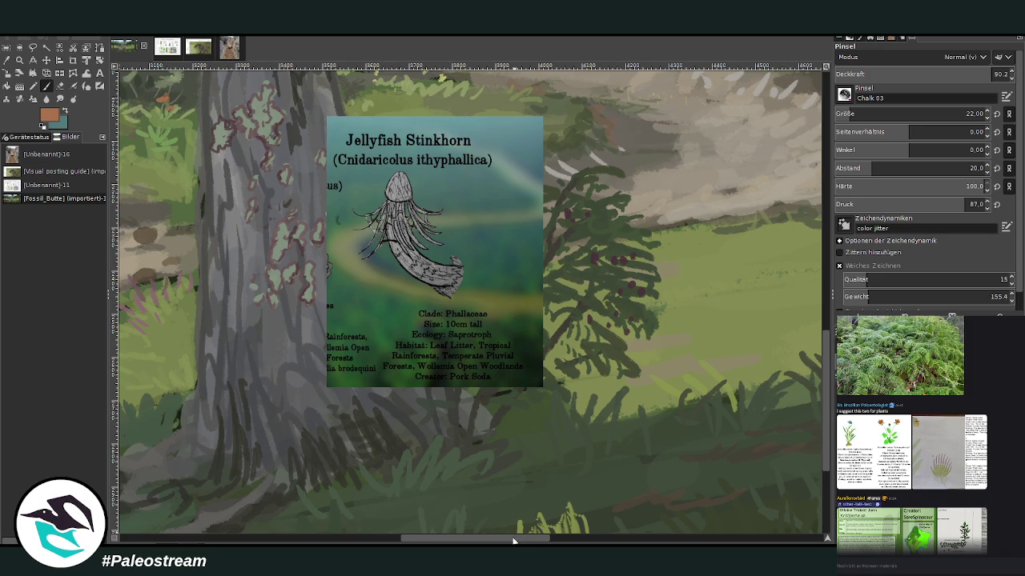
Switch to light grey, brush size 36 and opacity 84.4.
scroll(485, 516, "left", 2)
scroll(485, 516, "left", 2)
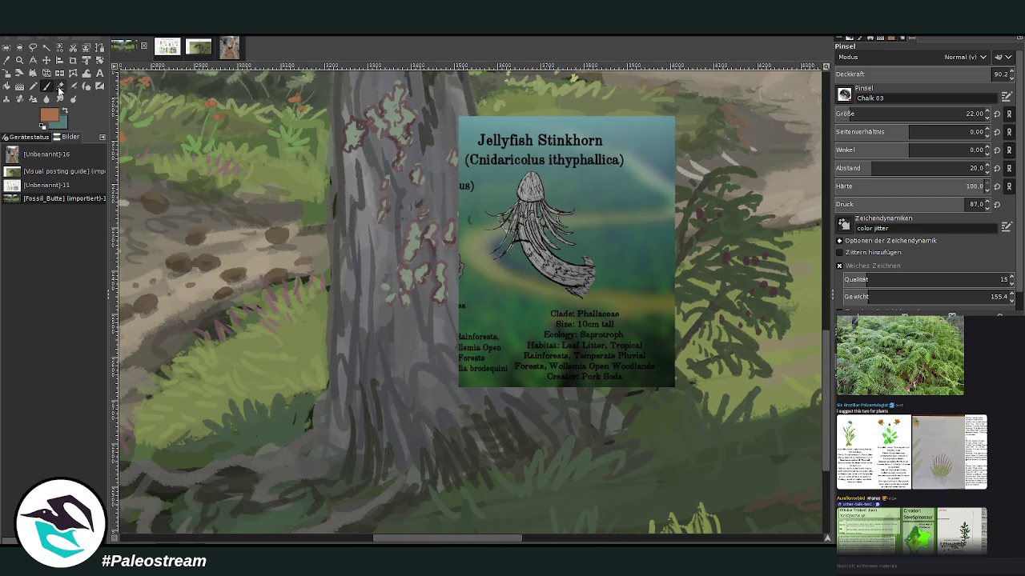
left_click(803, 277, "ctrl")
left_click(856, 112)
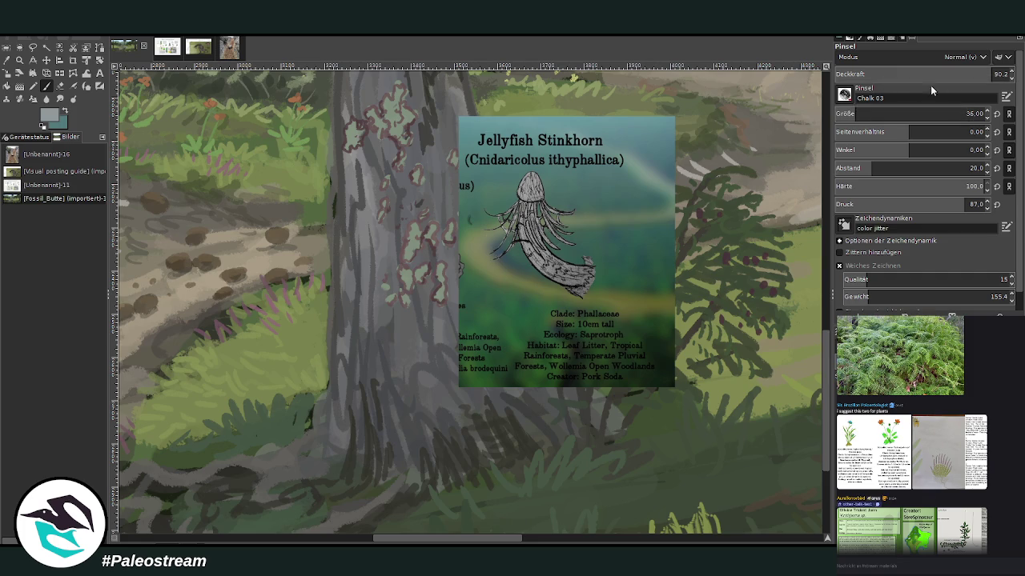
left_click(987, 72)
left_click(958, 70)
Paint pale stinkhorn stalks and caps at the grey tree's base.
mouse_move(445, 486)
left_mouse_down()
mouse_move(453, 461)
mouse_move(375, 482)
left_mouse_up()
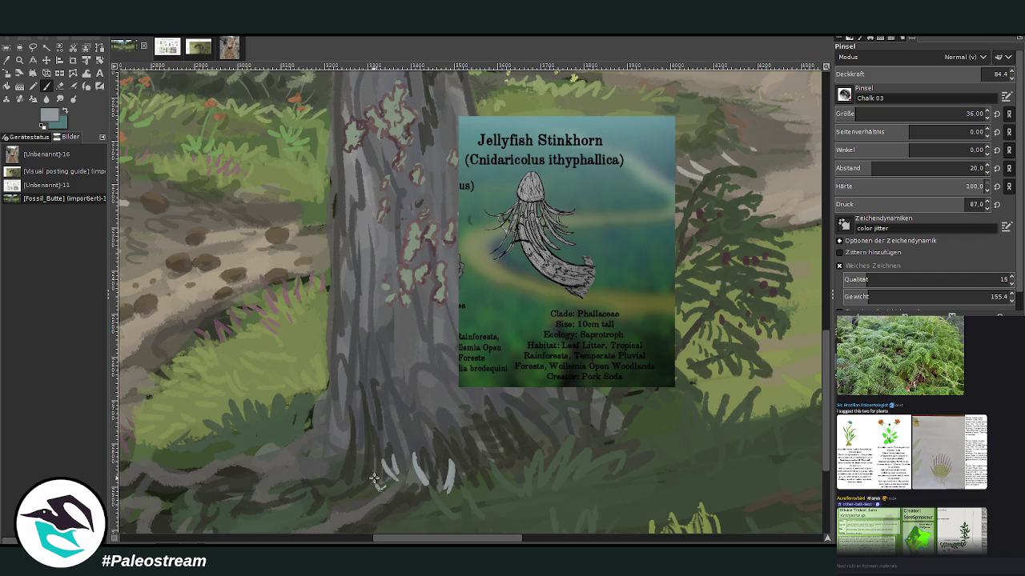
left_click_drag(491, 475, 488, 452)
mouse_move(450, 459)
left_mouse_down()
mouse_move(452, 449)
mouse_move(490, 446)
left_mouse_up()
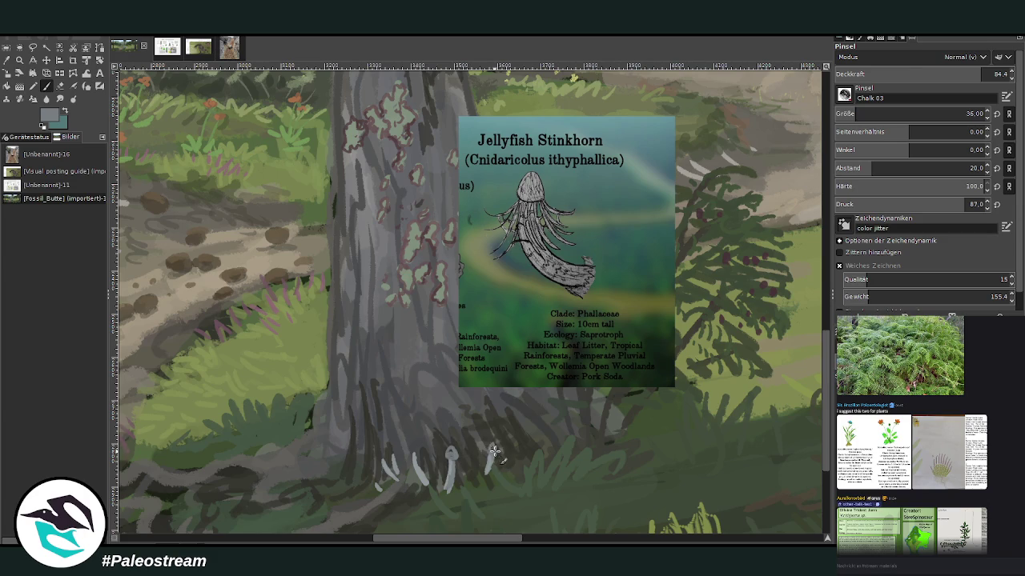
mouse_move(415, 461)
left_mouse_down()
mouse_move(415, 446)
mouse_move(390, 448)
mouse_move(386, 461)
left_mouse_up()
At brush size 11, add thin hanging strands under each stinkhorn cap.
left_click(966, 114)
type("11")
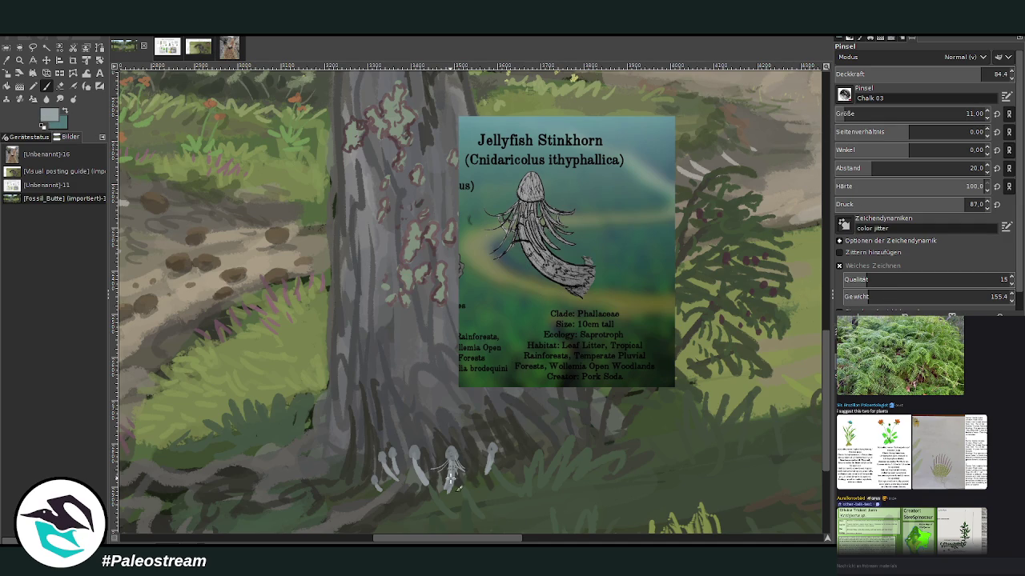
left_click_drag(490, 456, 499, 469)
left_click_drag(413, 459, 430, 474)
left_click_drag(390, 467, 389, 483)
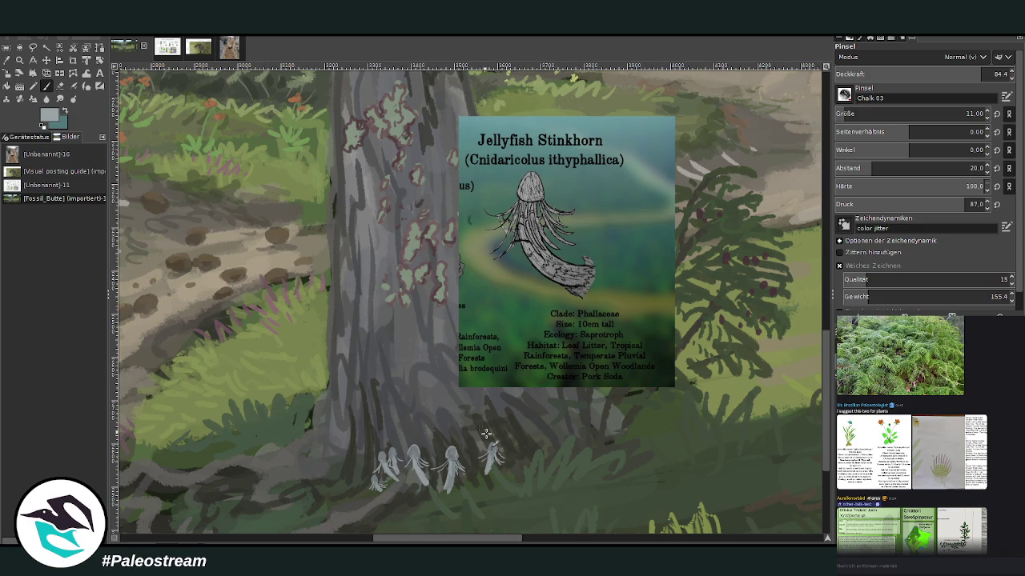
Sample a dark green from the painting and paint with brush size 23.
key("o")
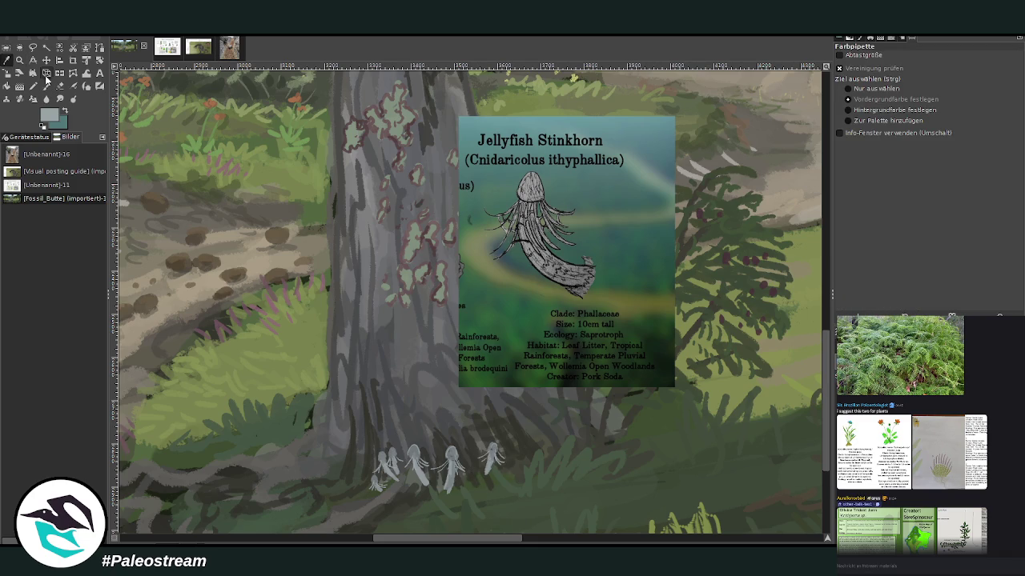
left_click(585, 488)
left_click(47, 86)
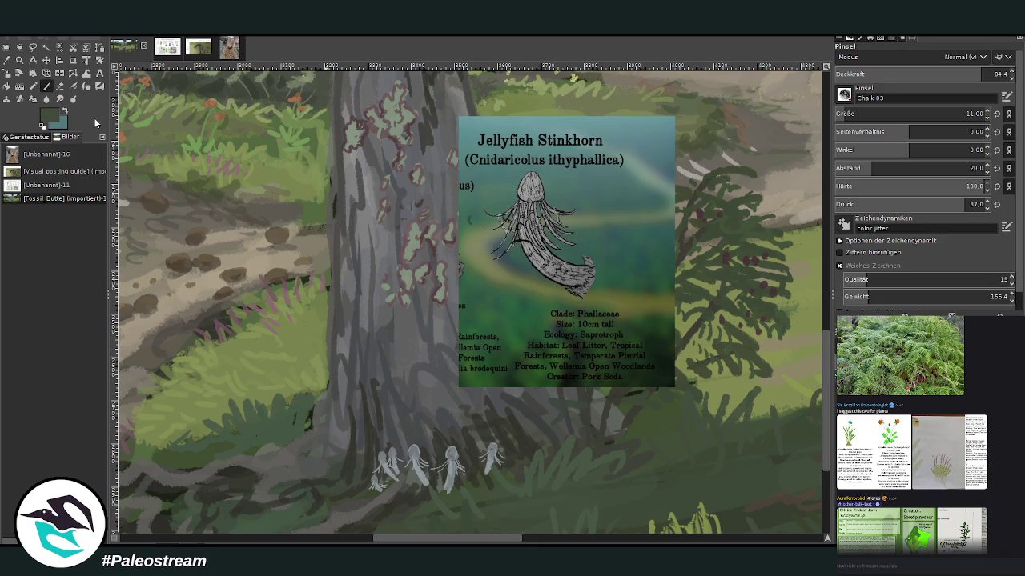
left_click(846, 115)
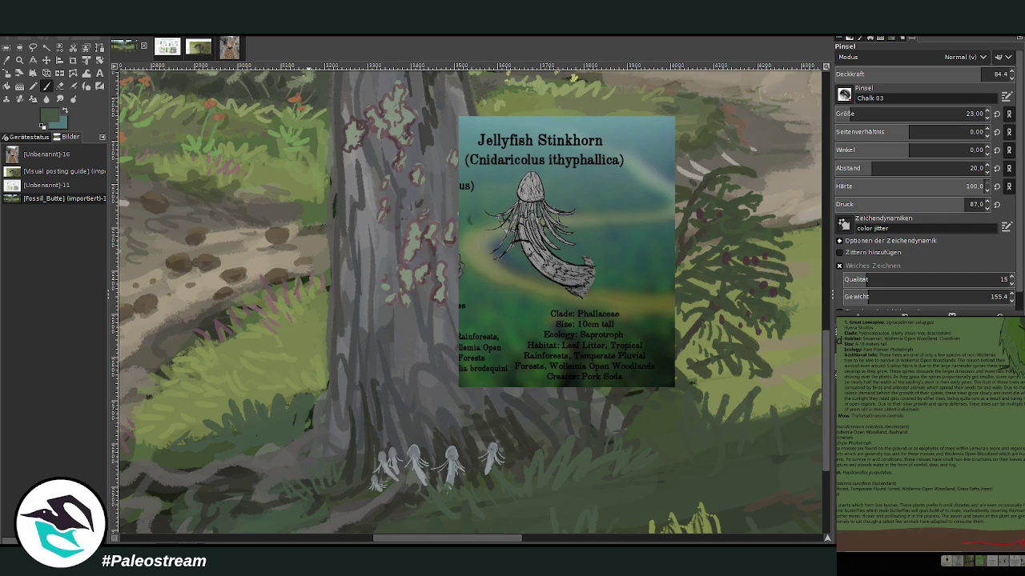
Open the reference image's linked post from its context menu.
right_click(940, 469)
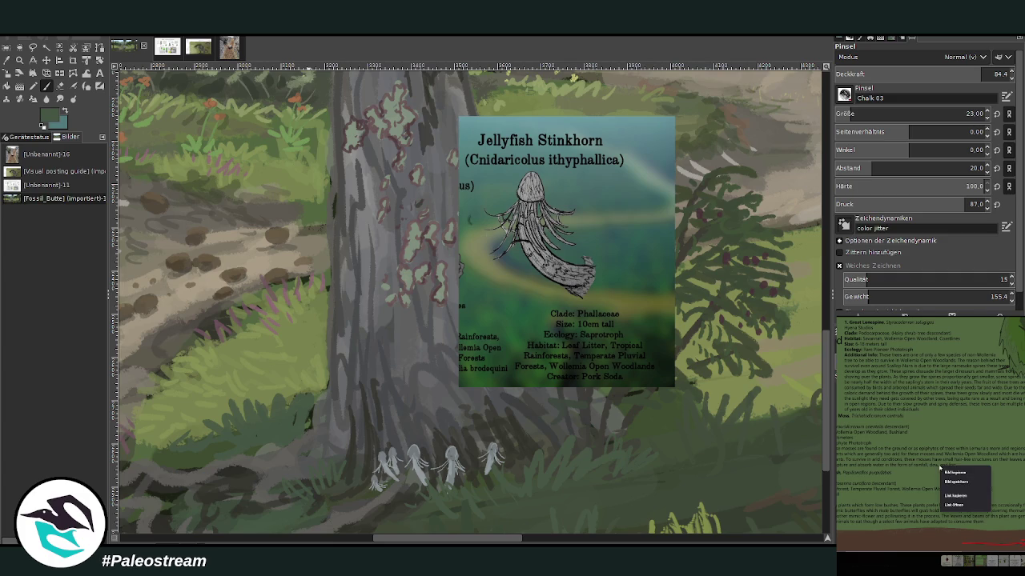
left_click(947, 474)
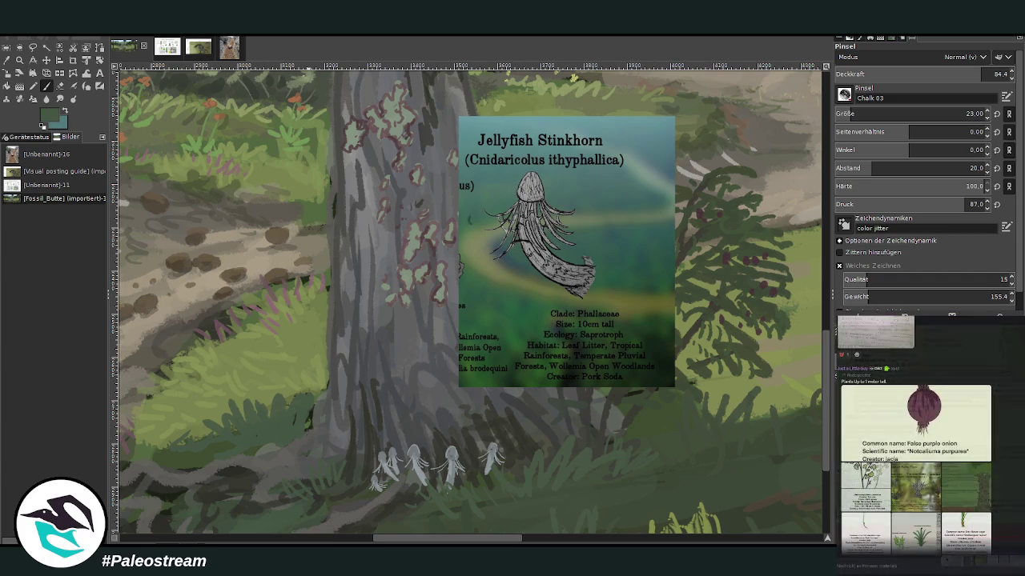
key("shift+c")
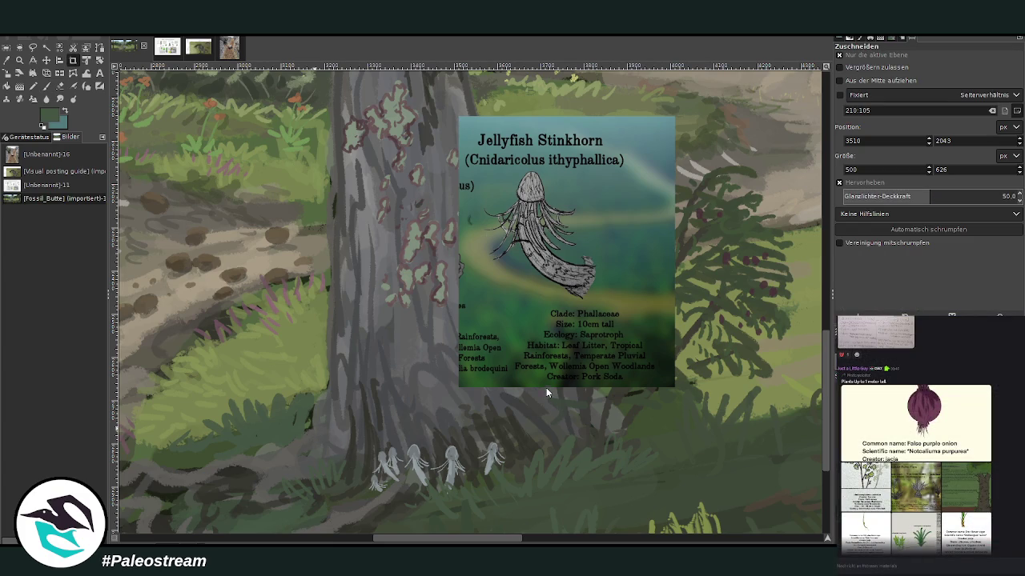
Crop the Wollemia Woodland Flora layer to its Furstem Moss and Butterfly Bean-Bush box.
key("ctrl+z")
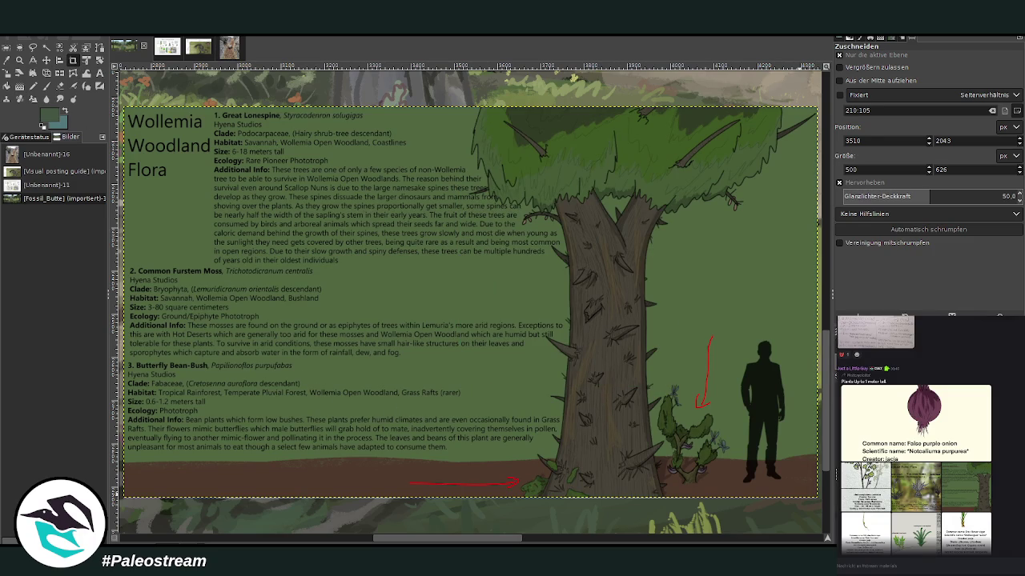
left_click_drag(385, 374, 650, 487)
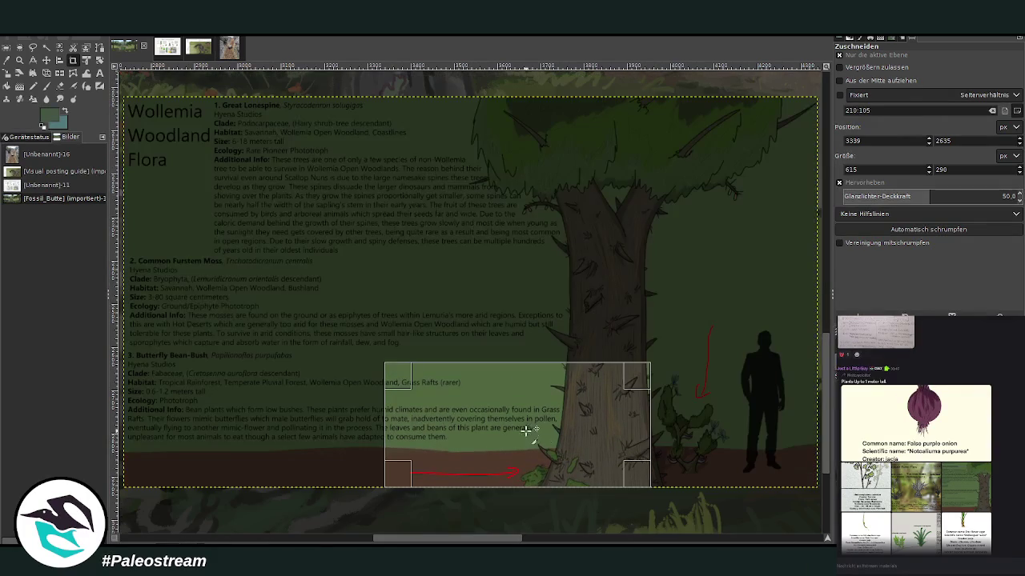
left_click_drag(396, 373, 136, 258)
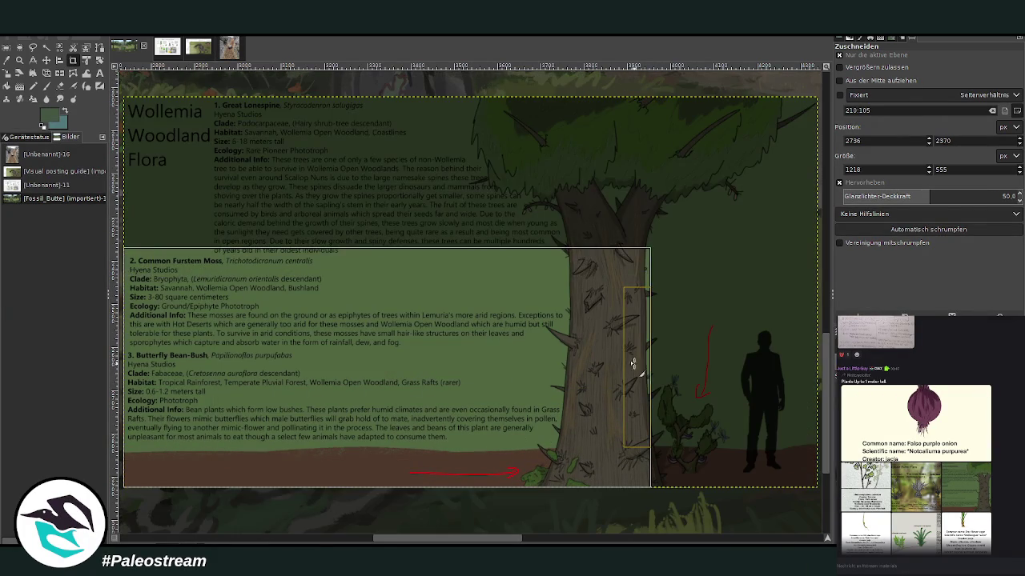
left_click_drag(640, 365, 592, 366)
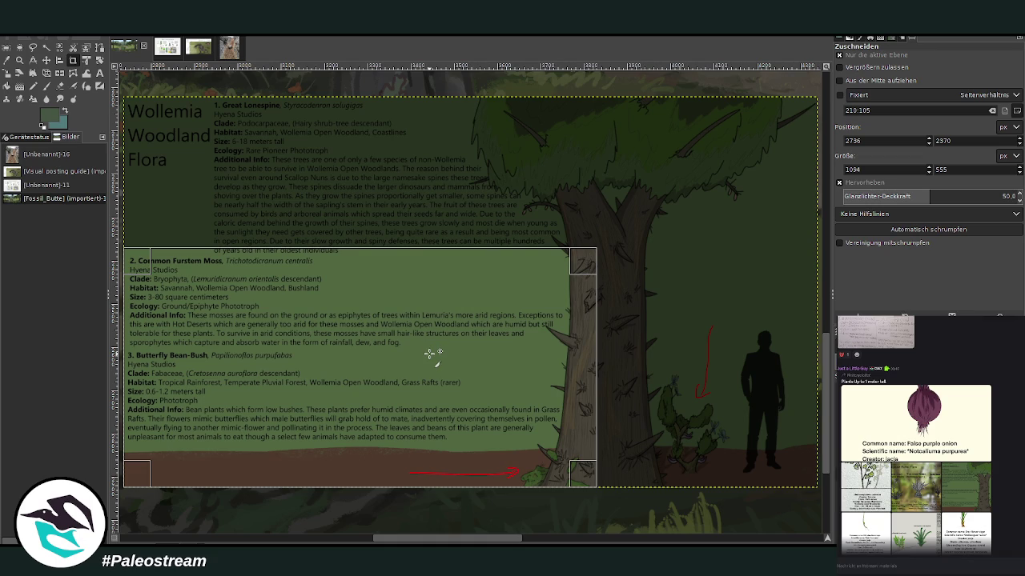
key("Return")
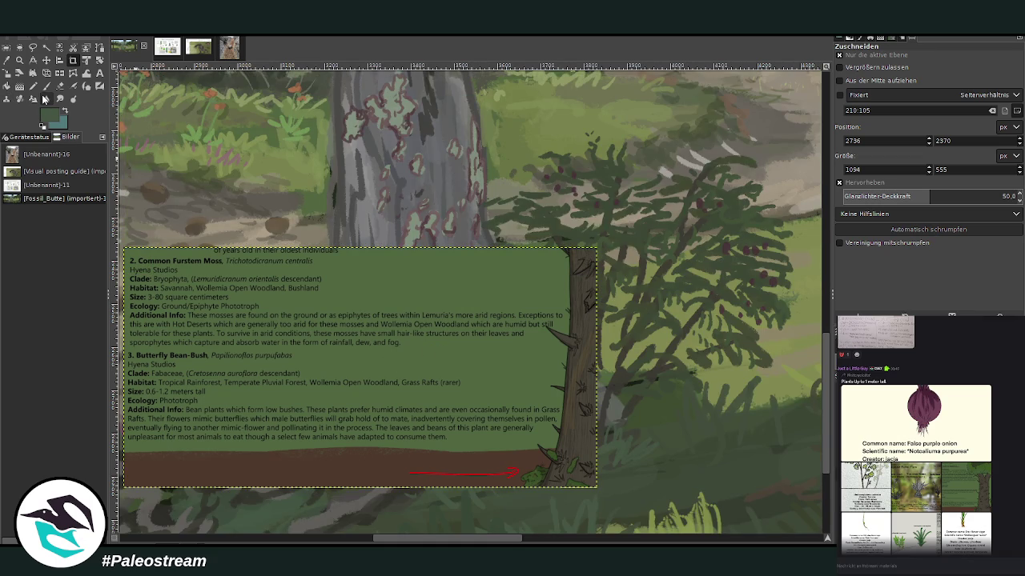
left_click(46, 86)
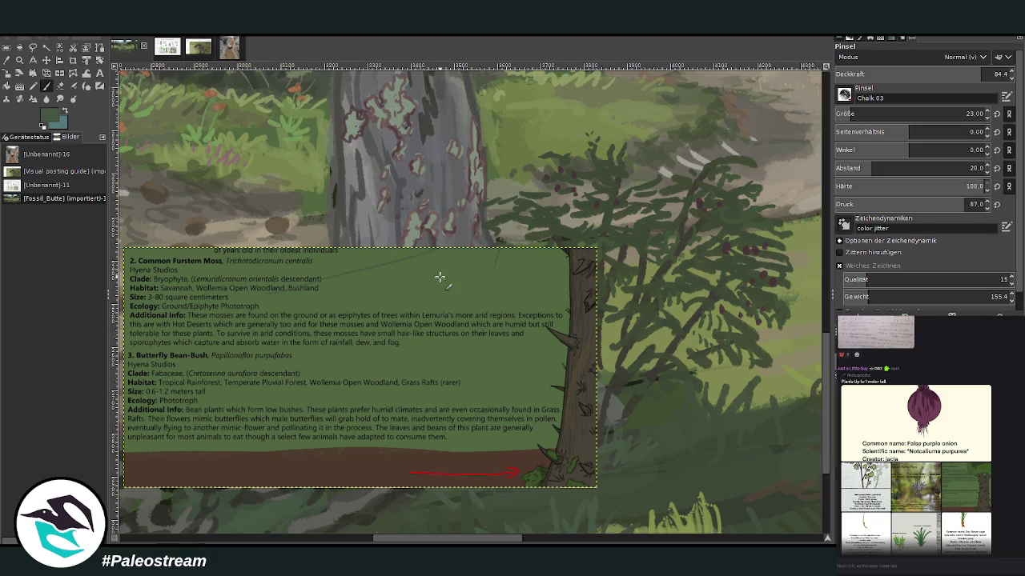
Move the flora info box up and to the right.
left_click(46, 60)
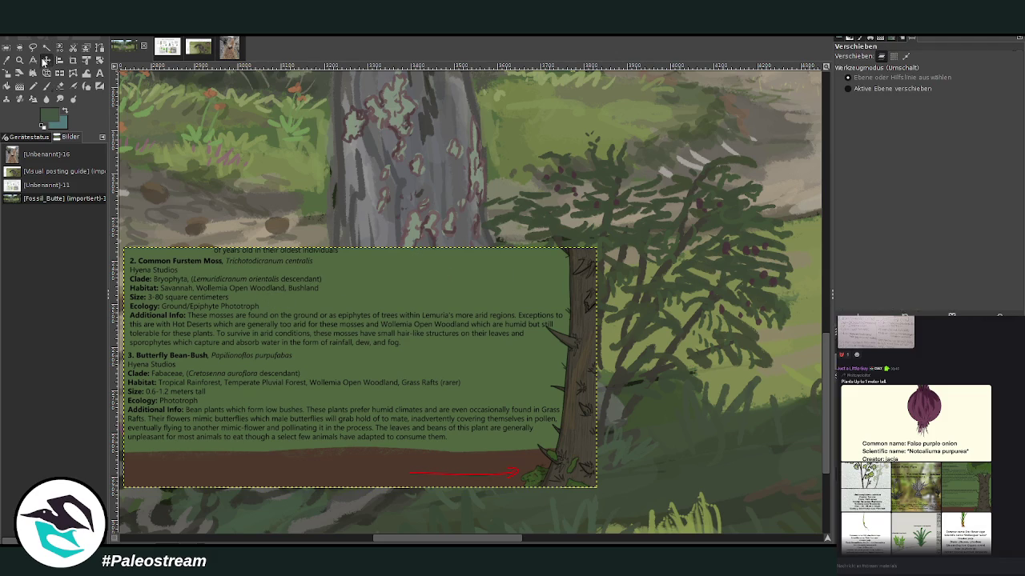
mouse_move(265, 286)
left_mouse_down()
mouse_move(567, 171)
mouse_move(535, 160)
left_mouse_up()
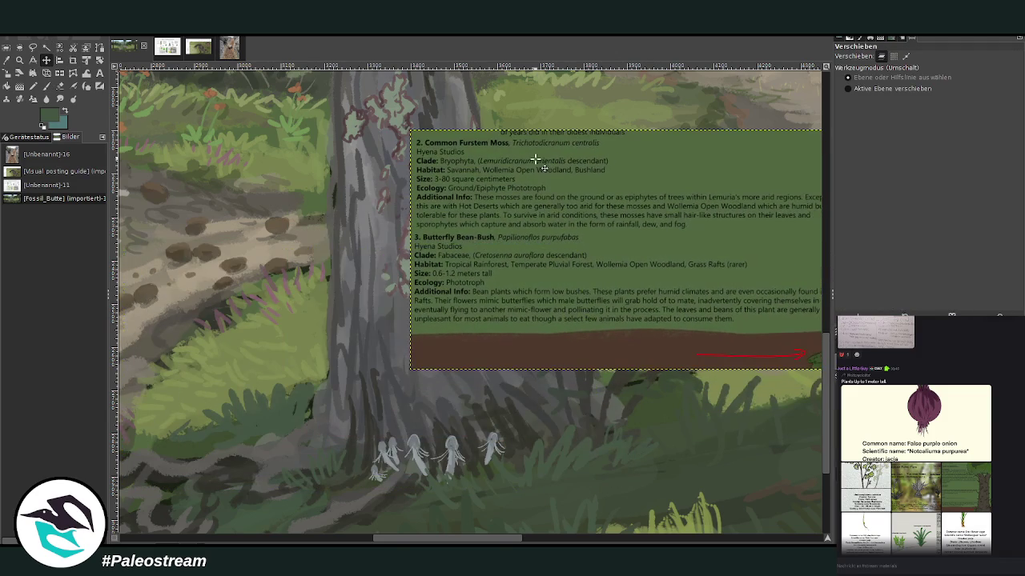
left_click(48, 86)
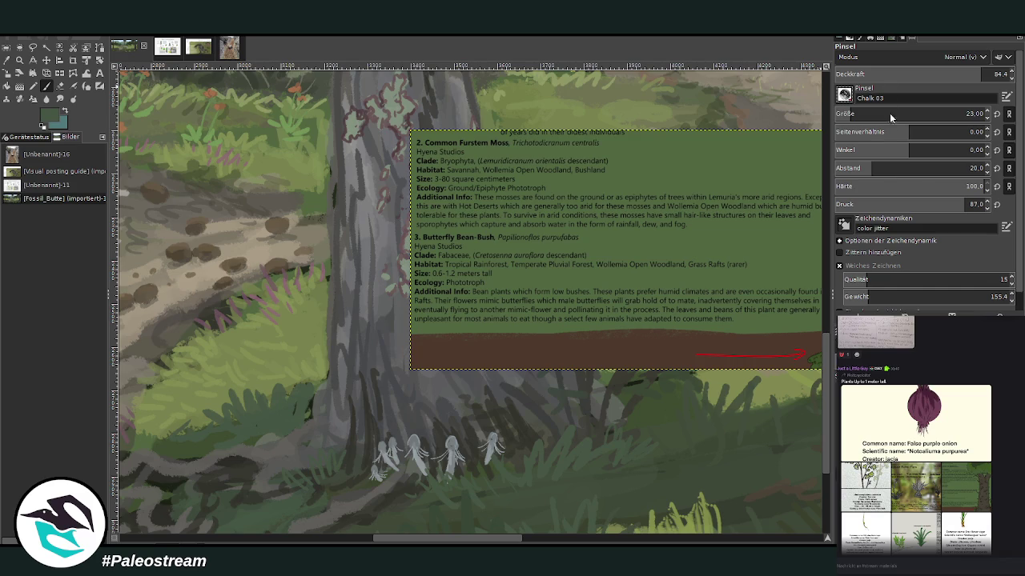
Set up the Texture Hose 01 brush at size 120 and opacity 75.2, with no selection.
key("period")
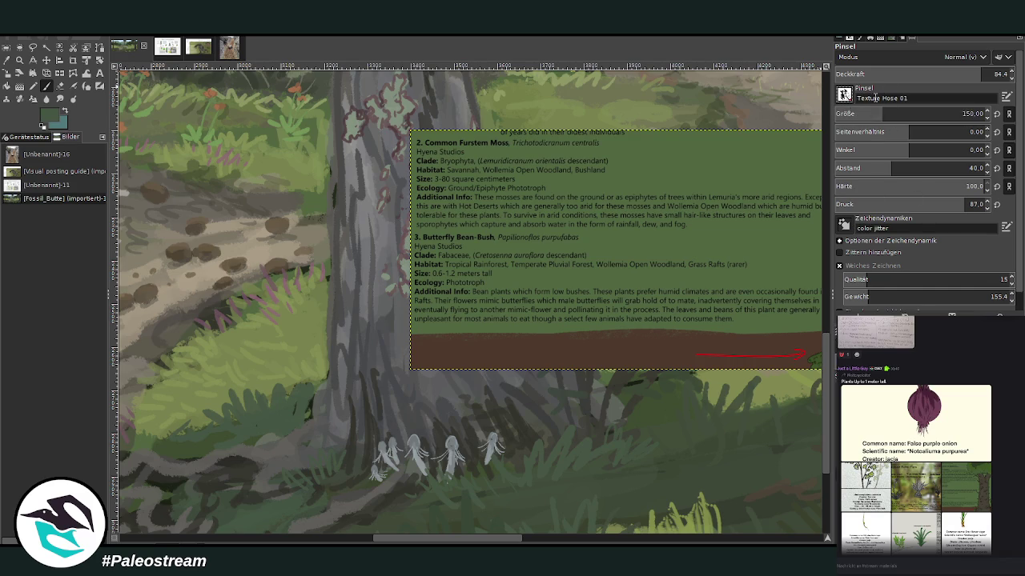
left_click_drag(881, 115, 891, 115)
left_click(968, 71)
key("ctrl+z")
key("ctrl+z")
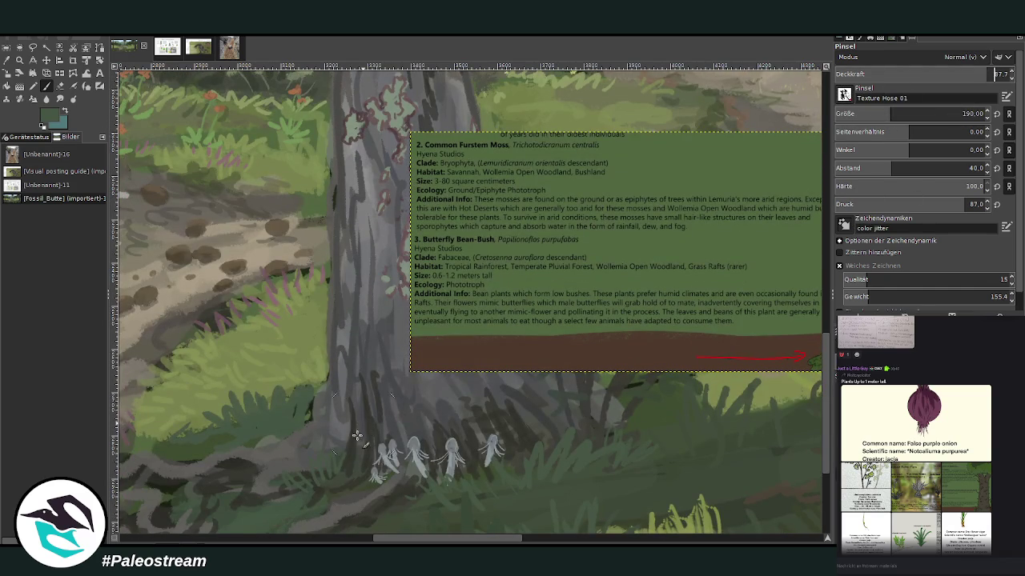
key("ctrl+shift+a")
left_click(905, 113)
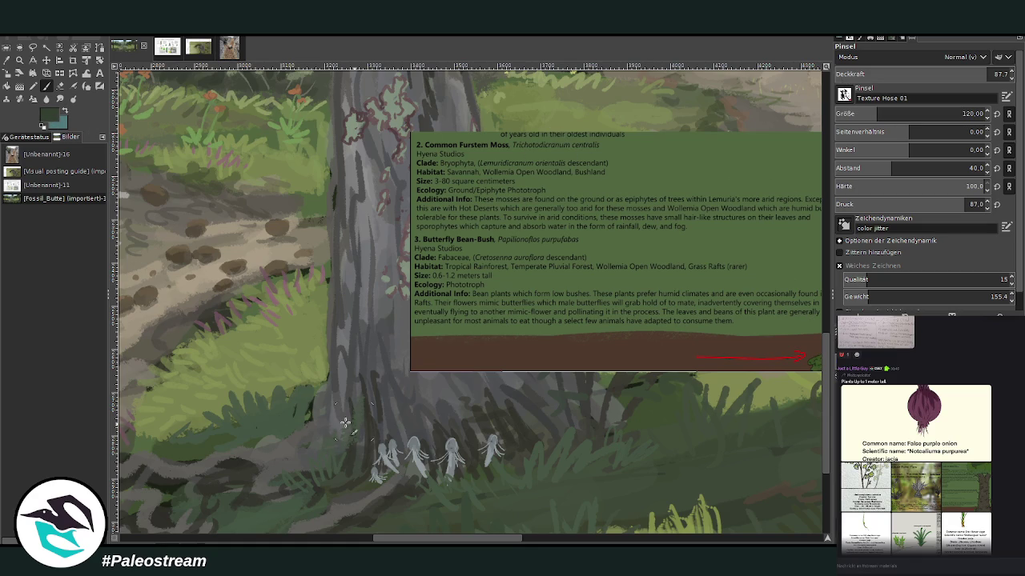
left_click(966, 74)
Paint dark mossy texture at the stump's base and up its upper part.
mouse_move(348, 373)
left_mouse_down()
mouse_move(352, 393)
mouse_move(360, 368)
left_mouse_up()
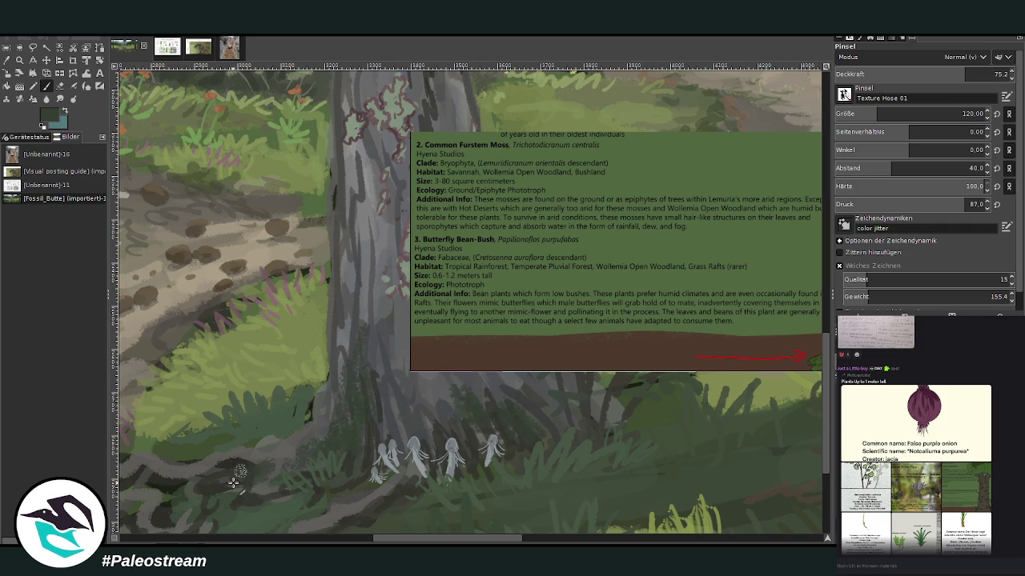
scroll(827, 415, "up", 5)
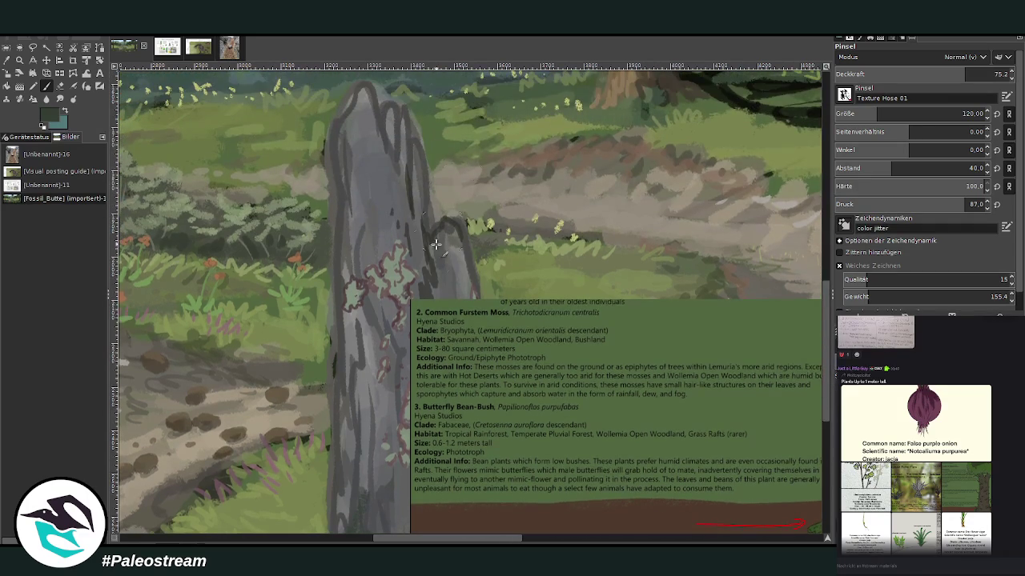
left_click_drag(412, 200, 385, 128)
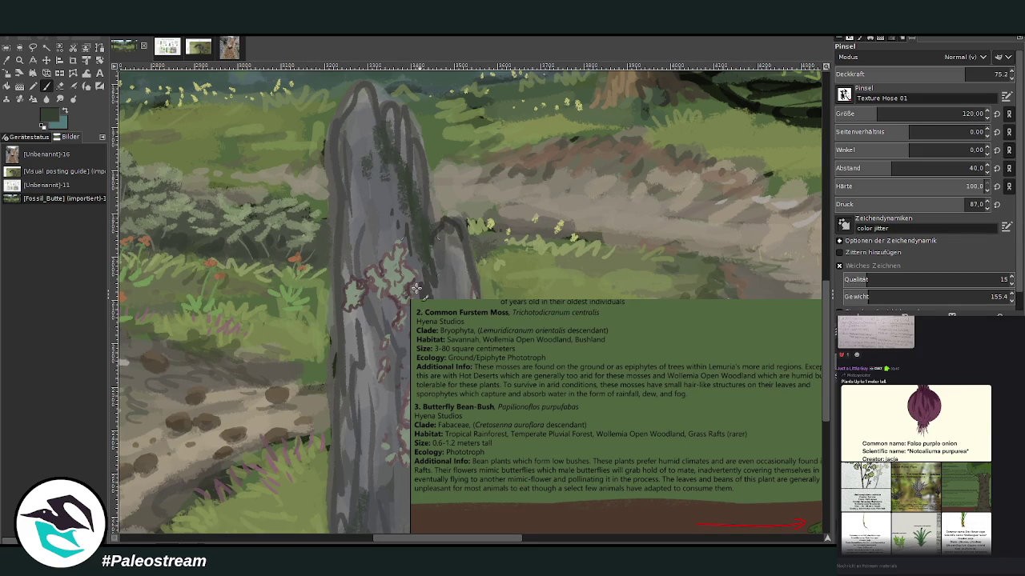
scroll(404, 292, "down", 3)
scroll(404, 292, "down", 3)
scroll(404, 292, "down", 1)
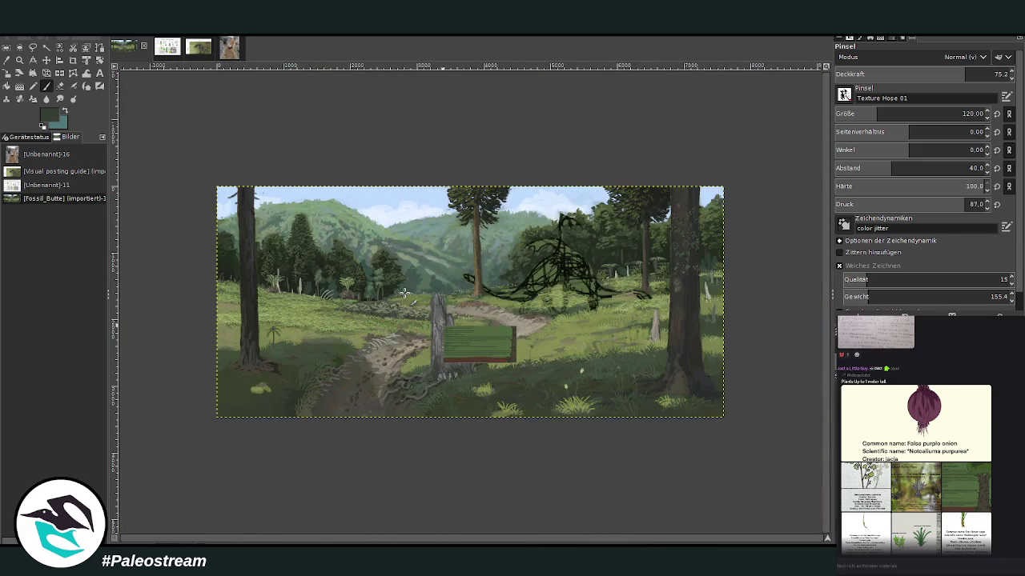
Zoom in closely on the base of the leftmost tree trunk.
left_click(47, 60)
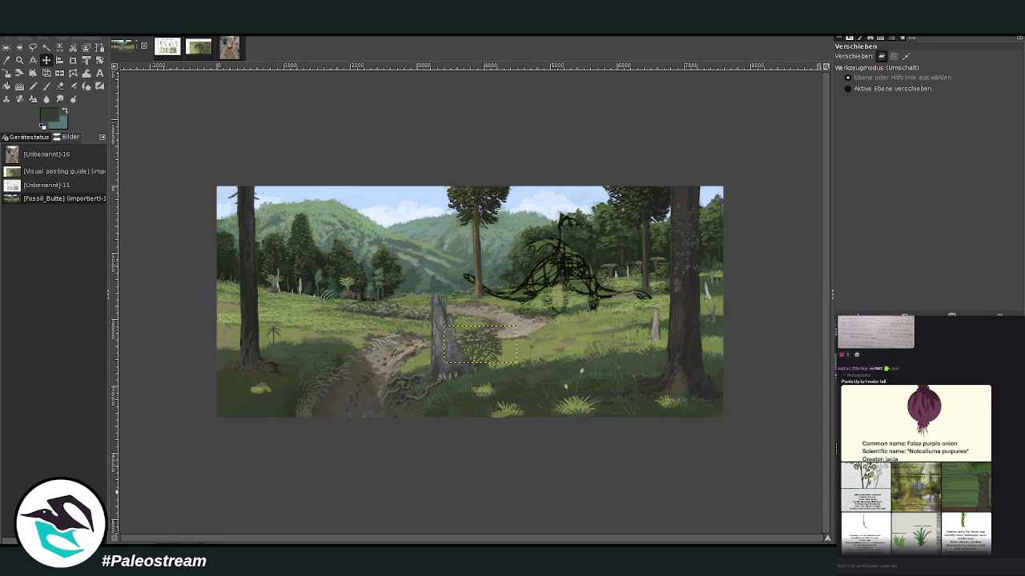
left_click(19, 60)
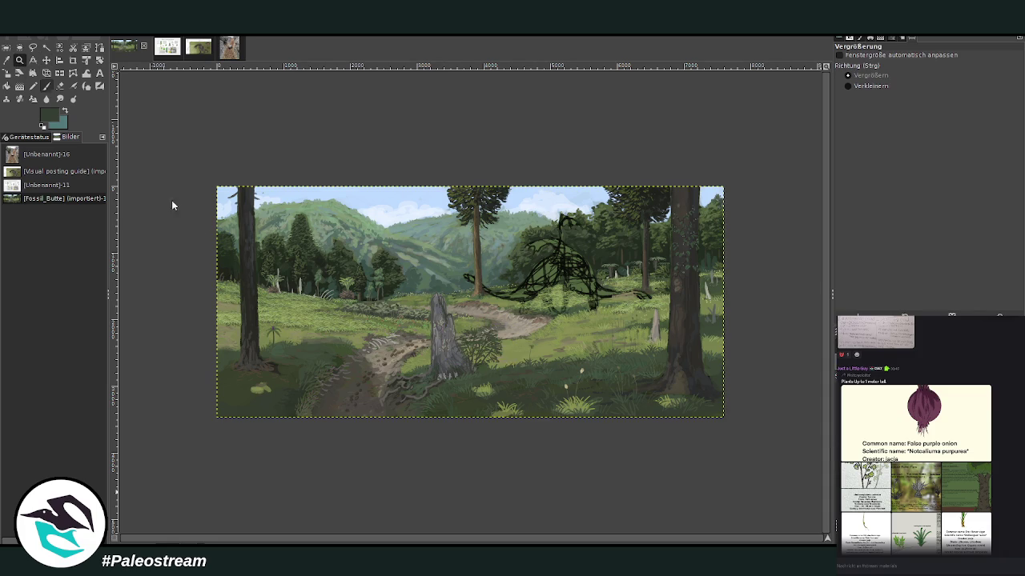
left_click_drag(293, 323, 293, 322)
left_click_drag(281, 178, 441, 471)
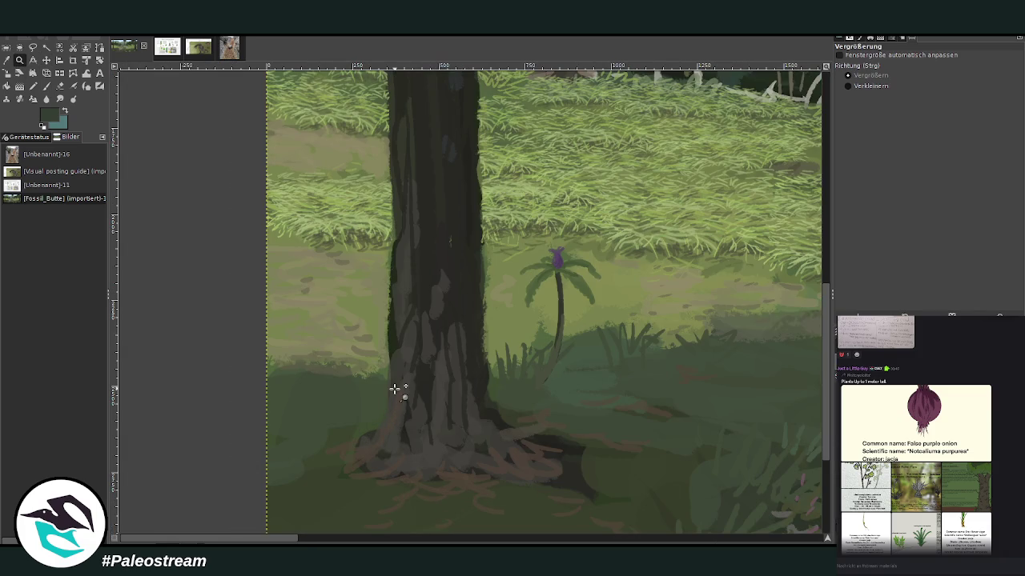
Paint lighter strokes on the lower part of the tree trunk.
left_click(48, 84)
mouse_move(425, 348)
left_mouse_down()
mouse_move(412, 385)
mouse_move(421, 313)
mouse_move(412, 297)
mouse_move(428, 366)
mouse_move(419, 393)
mouse_move(431, 294)
mouse_move(400, 314)
left_mouse_up()
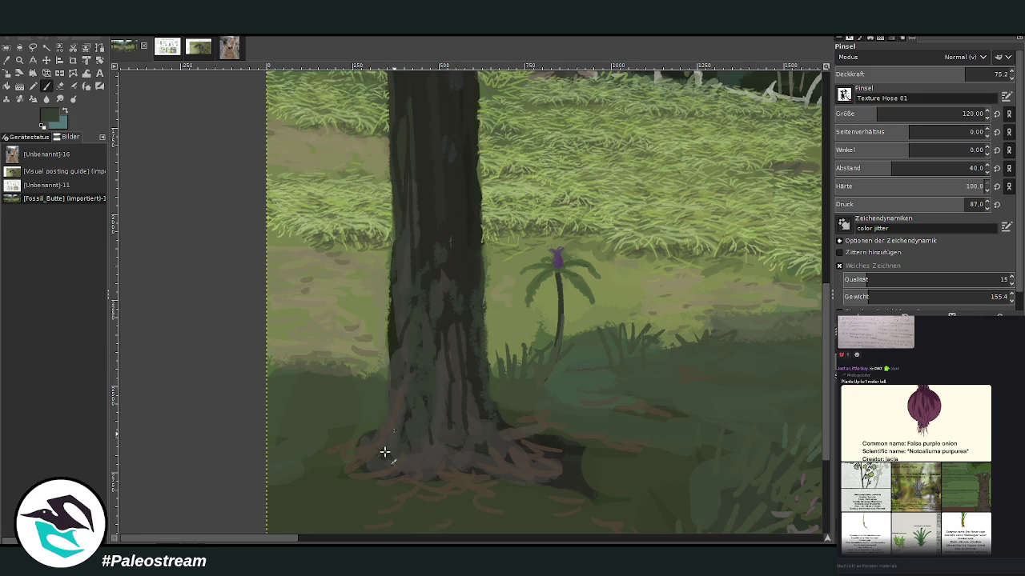
scroll(431, 466, "right", 5)
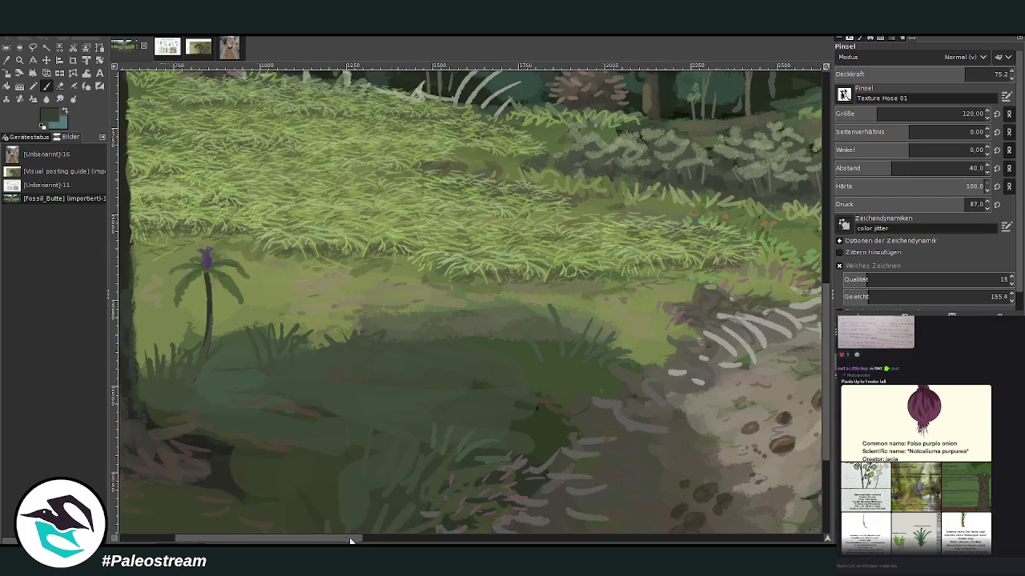
scroll(431, 465, "right", 10)
scroll(656, 248, "right", 5)
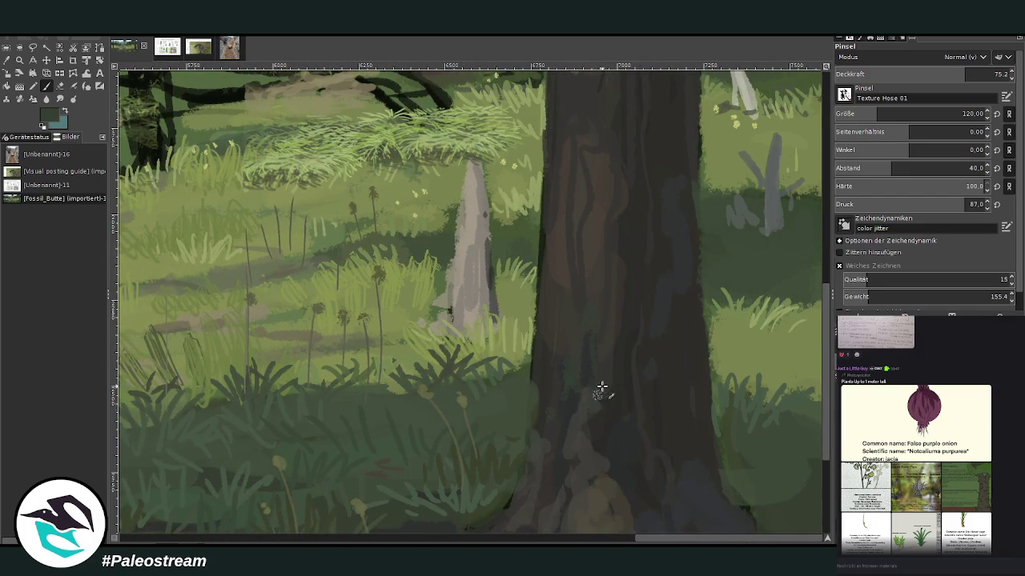
Sample the dark bark colour and hatch dark strokes along the trunk's left edge at 86.2 opacity.
key("o")
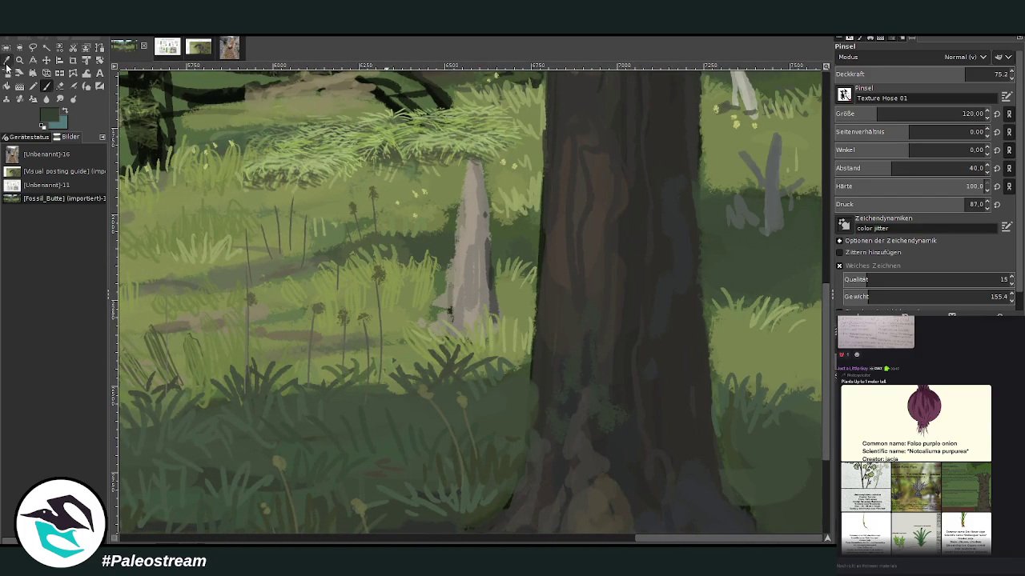
left_click(606, 436)
key("p")
key("o")
key("p")
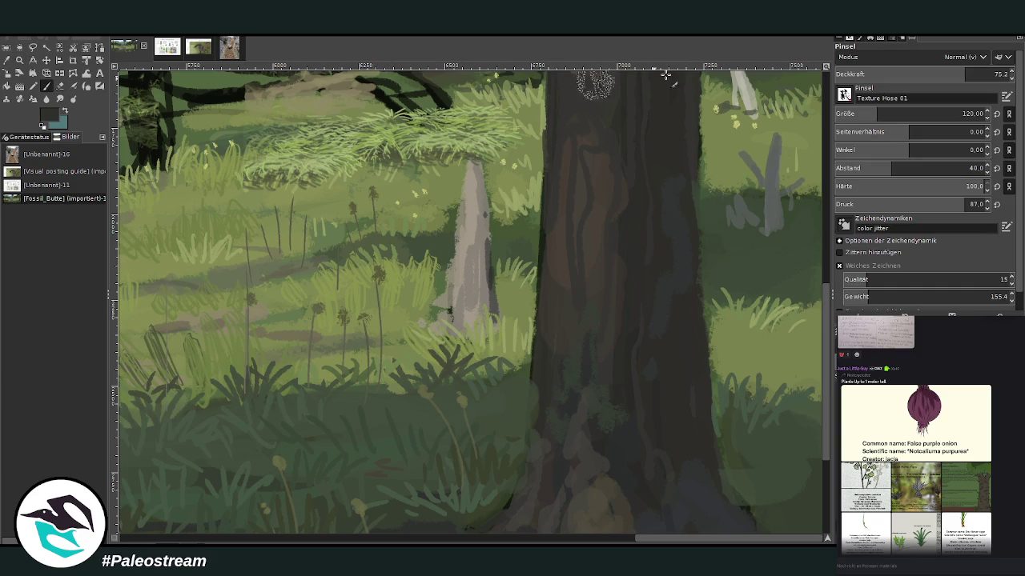
left_click(971, 74)
left_click(966, 114)
mouse_move(538, 430)
left_mouse_down()
mouse_move(533, 373)
mouse_move(528, 467)
mouse_move(511, 502)
left_mouse_up()
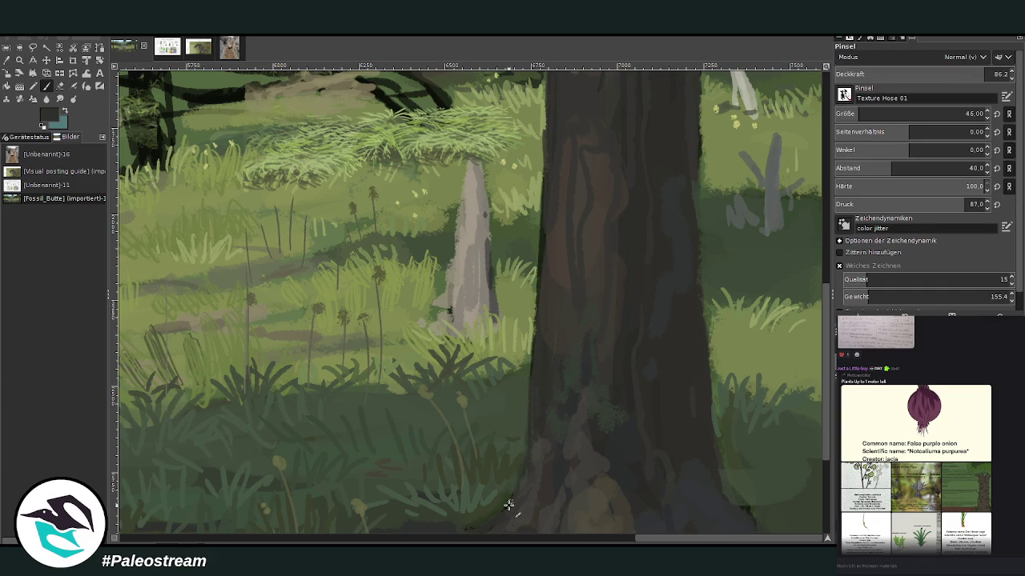
scroll(711, 428, "down", 1)
scroll(725, 404, "down", 2)
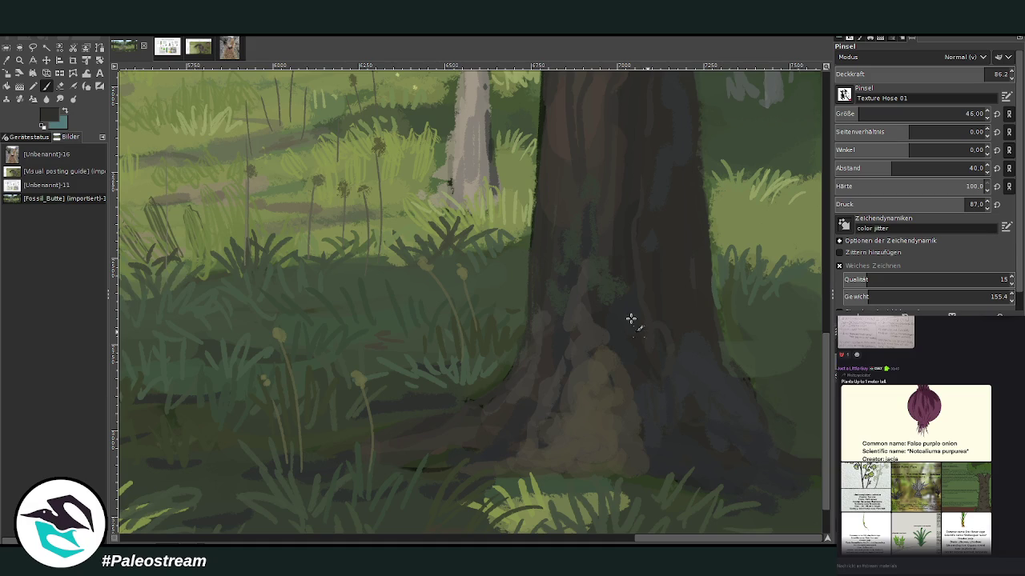
mouse_move(553, 409)
left_mouse_down()
mouse_move(600, 407)
mouse_move(579, 409)
mouse_move(561, 392)
left_mouse_up()
Dab soft texture onto the base mound in lighter grey-green, size 89, opacity 66.9.
left_click(804, 317, "ctrl")
left_click(965, 114)
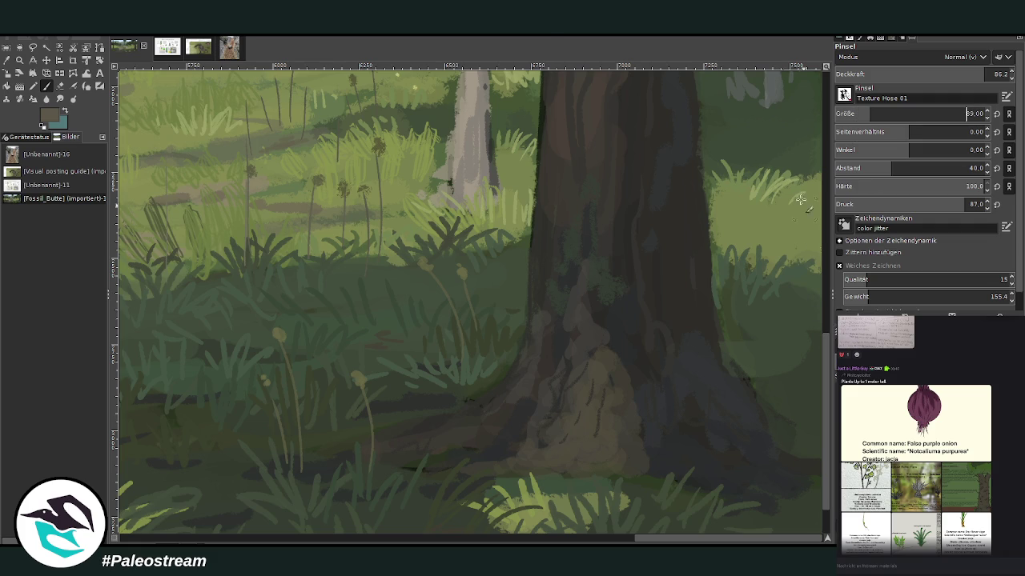
left_click(950, 74)
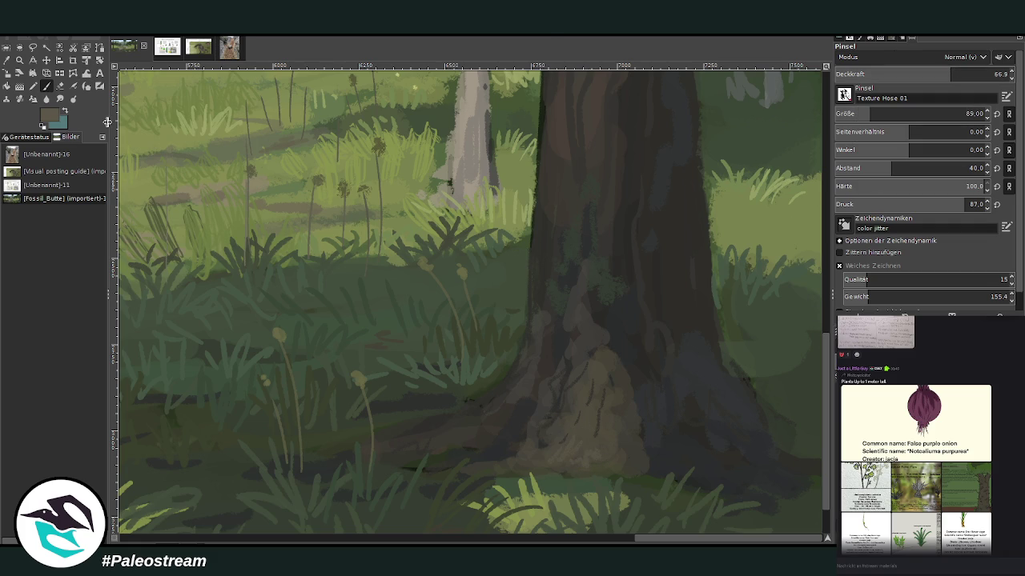
mouse_move(577, 416)
left_mouse_down()
mouse_move(592, 433)
mouse_move(602, 408)
mouse_move(573, 385)
left_mouse_up()
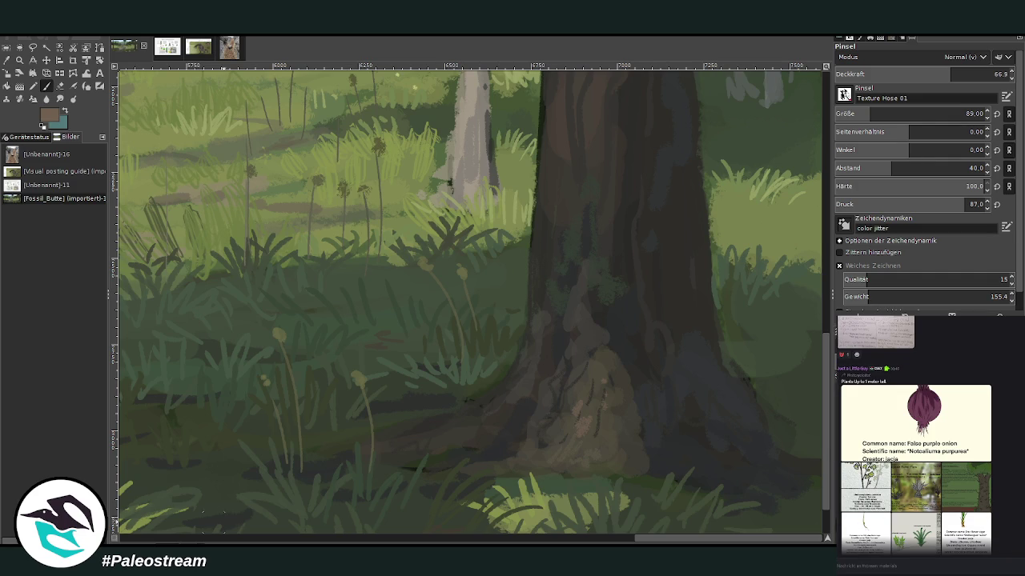
scroll(586, 413, "left", 4)
scroll(586, 412, "left", 2)
scroll(586, 412, "left", 2)
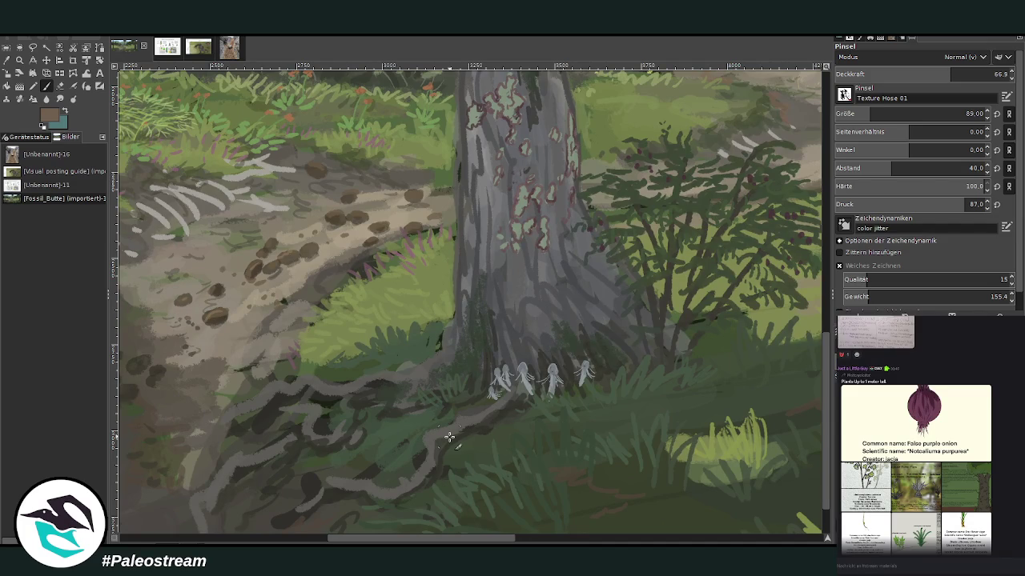
key("minus")
key("minus")
key("minus")
key("minus")
Zoom in so the whole woodland painting fills the window.
left_click(19, 60)
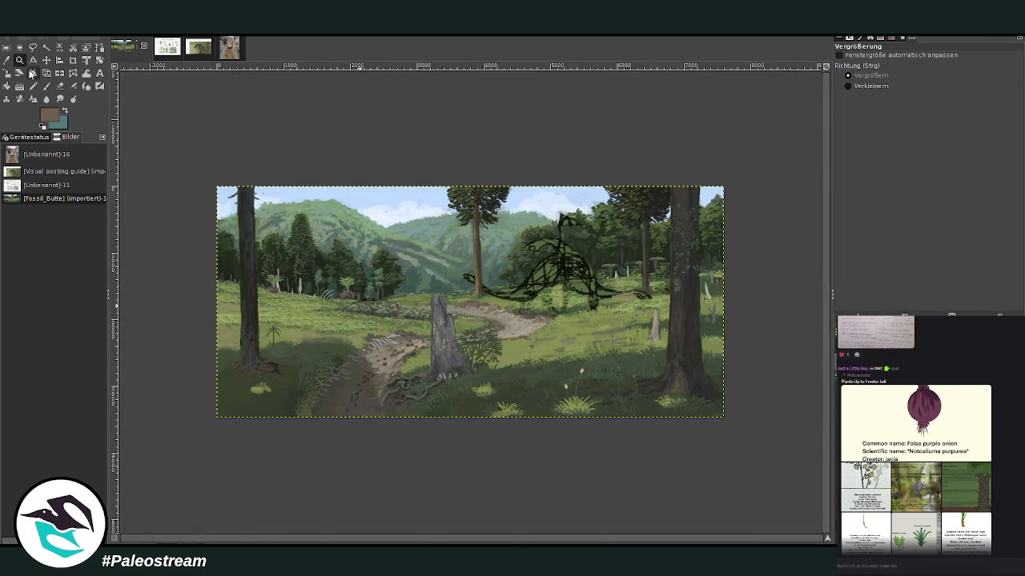
left_click_drag(197, 146, 729, 436)
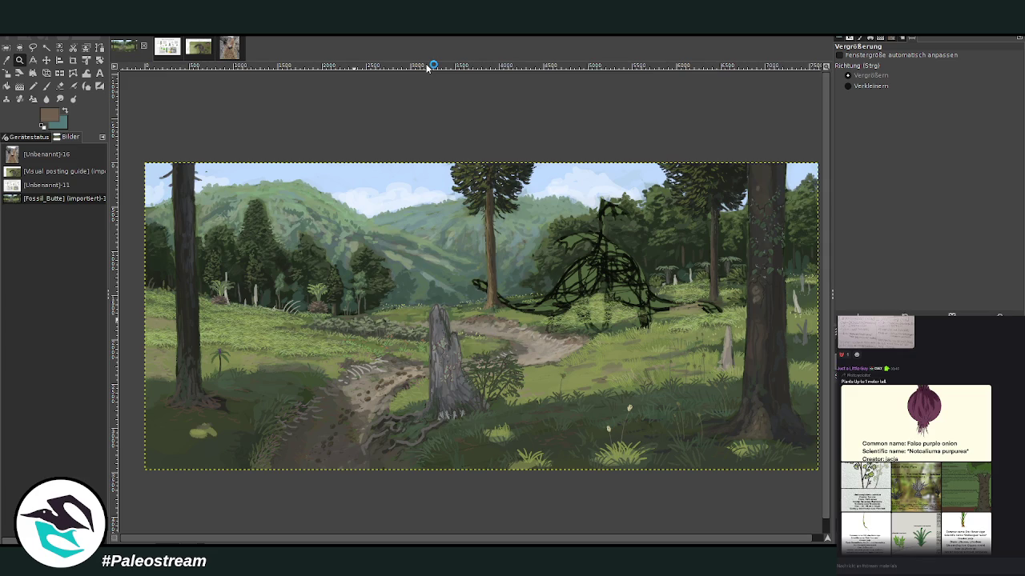
key("m")
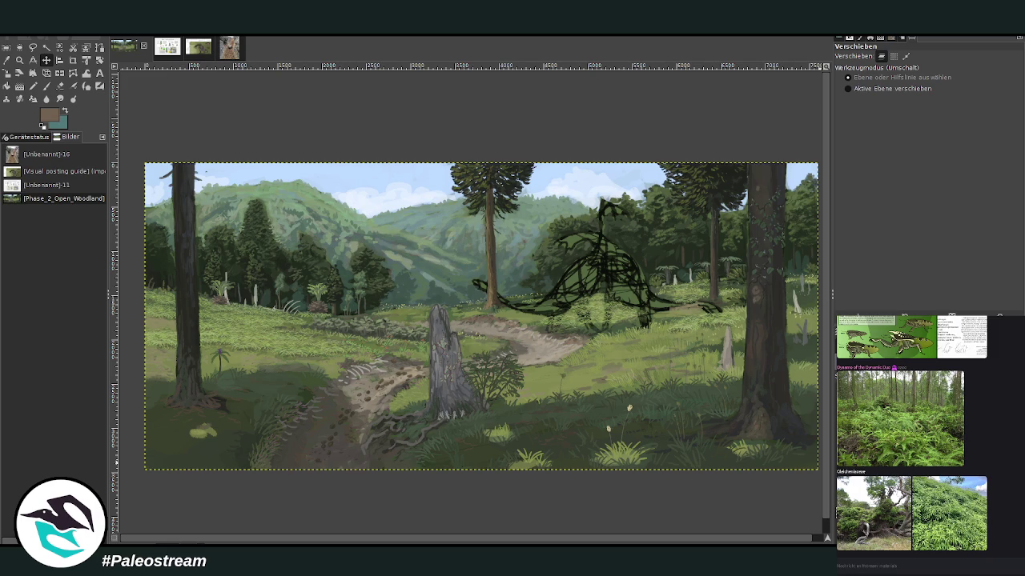
Make the creature sketch layer the active layer.
key("Page_Up")
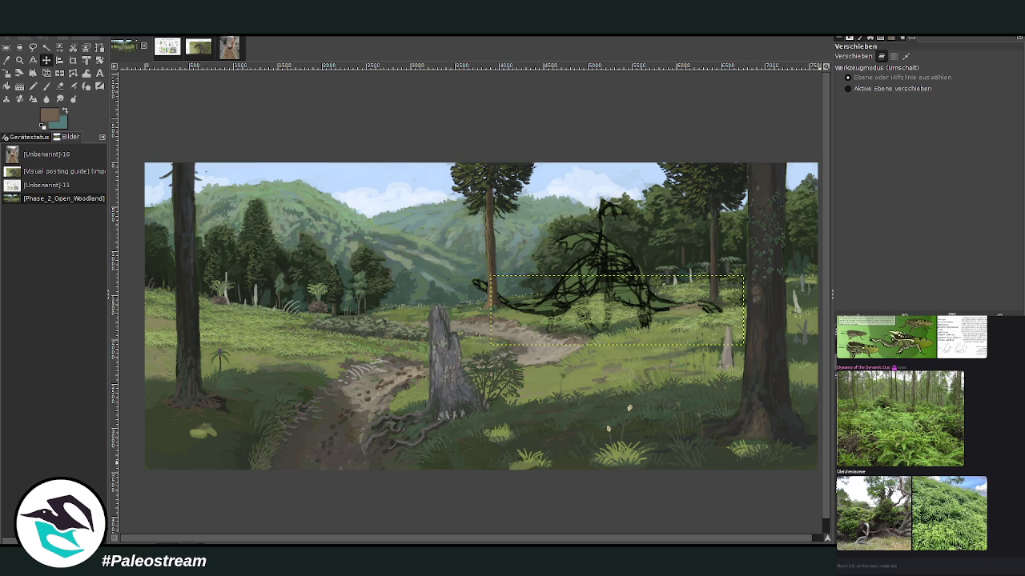
Paste the Flashing Scallop Nun reference sheet onto the background painting layer.
key("Page_Down")
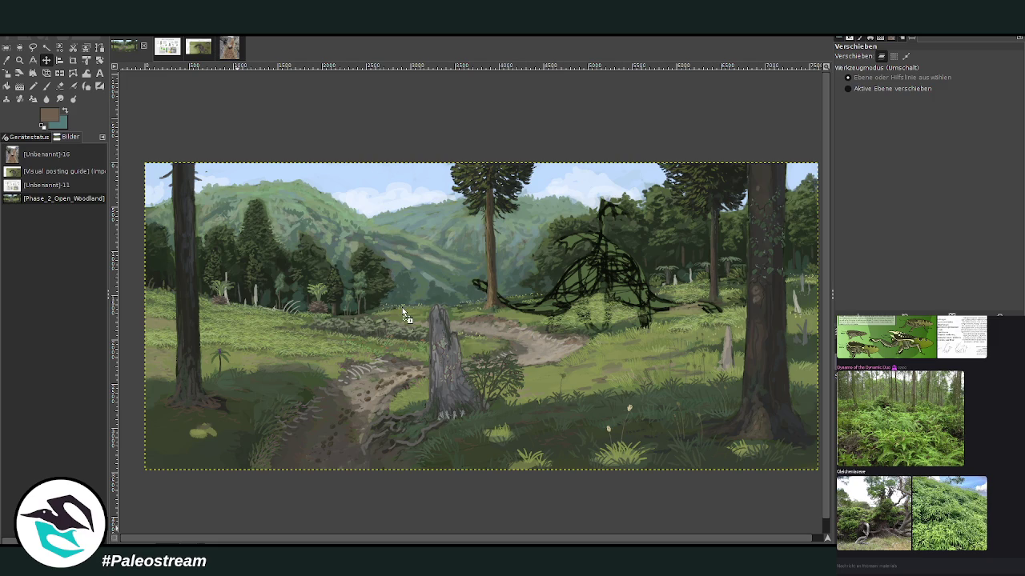
key("ctrl+v")
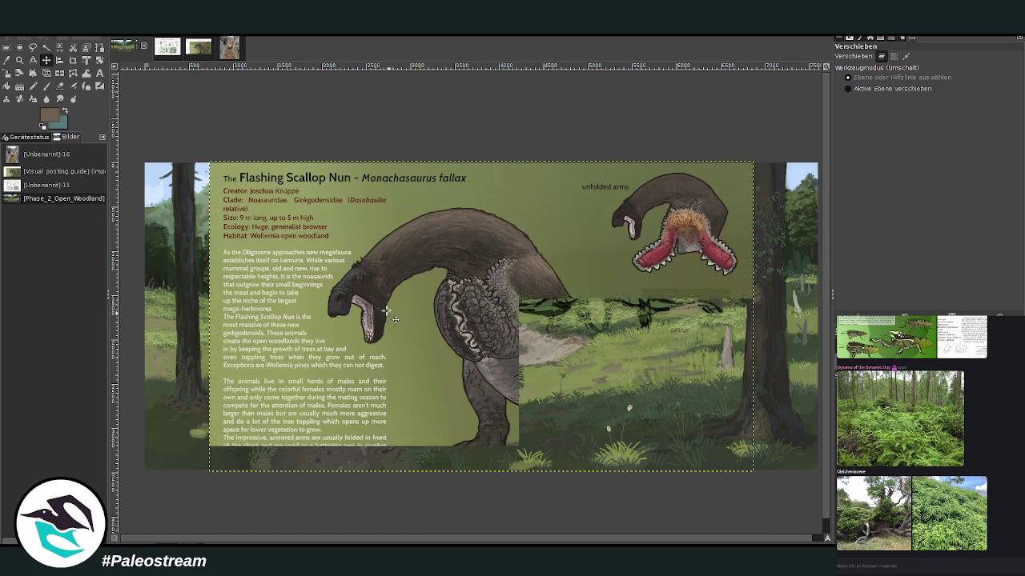
Crop the pasted reference sheet to just the creature, leaving out most text.
left_click(73, 60)
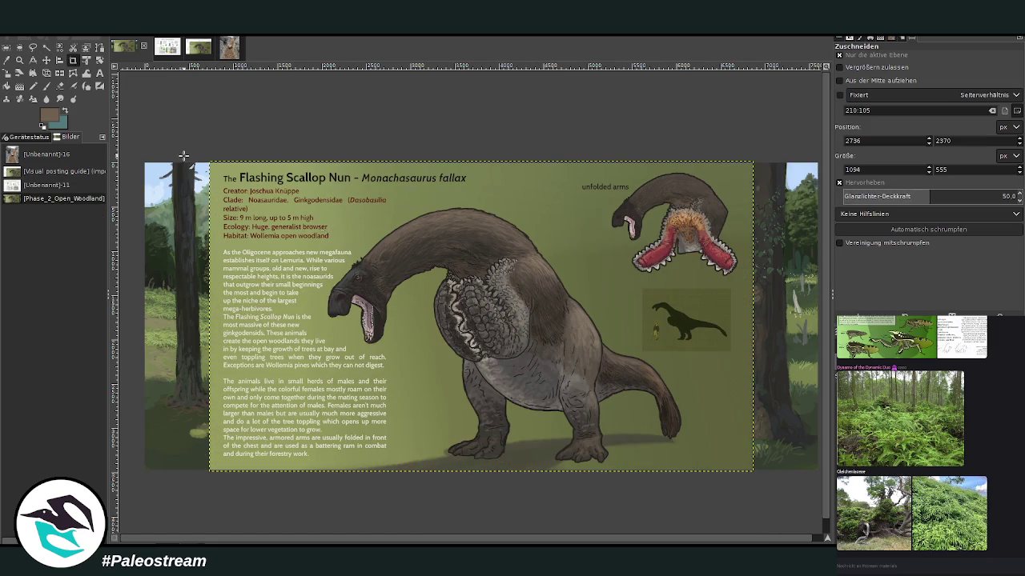
left_click_drag(322, 198, 696, 465)
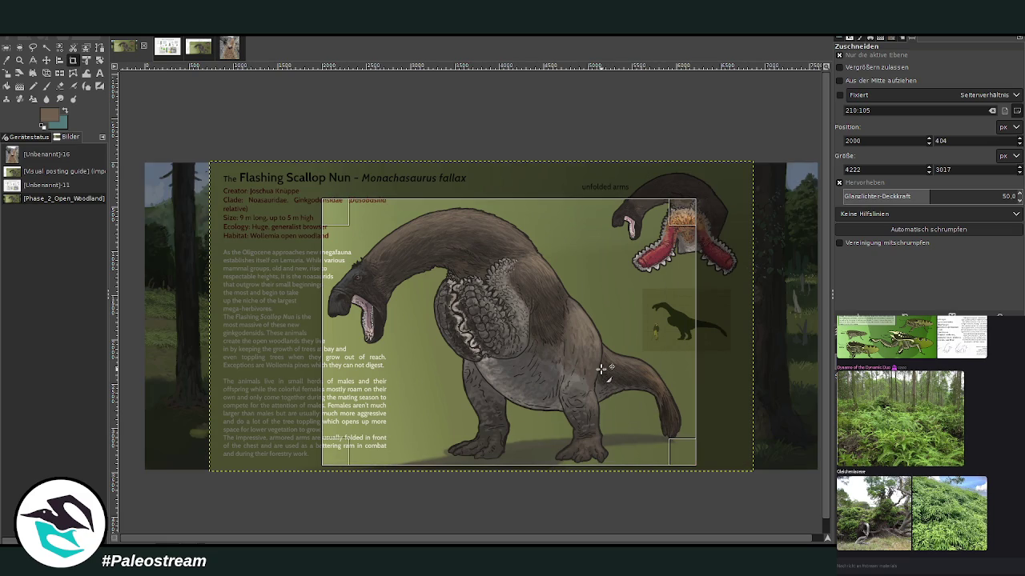
left_click(554, 351)
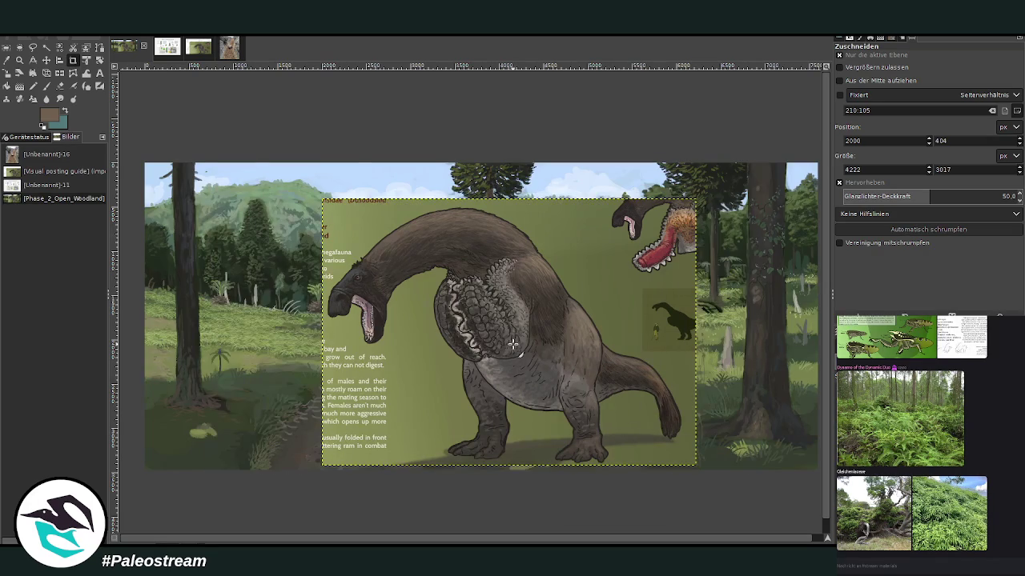
Scale the creature reference down to about 1606×1148 and move it toward the upper right.
left_click(6, 72)
left_click(538, 319)
left_click_drag(695, 465, 562, 371)
left_click_drag(325, 201, 418, 267)
left_click_drag(486, 316, 494, 329)
left_click_drag(593, 344, 814, 243)
left_click_drag(789, 286, 725, 274)
mouse_move(684, 231)
left_mouse_down()
mouse_move(674, 248)
mouse_move(683, 241)
left_mouse_up()
Commit the reference scaling, zoom in on the creature sketch and hide the layer boundary.
left_click(774, 150)
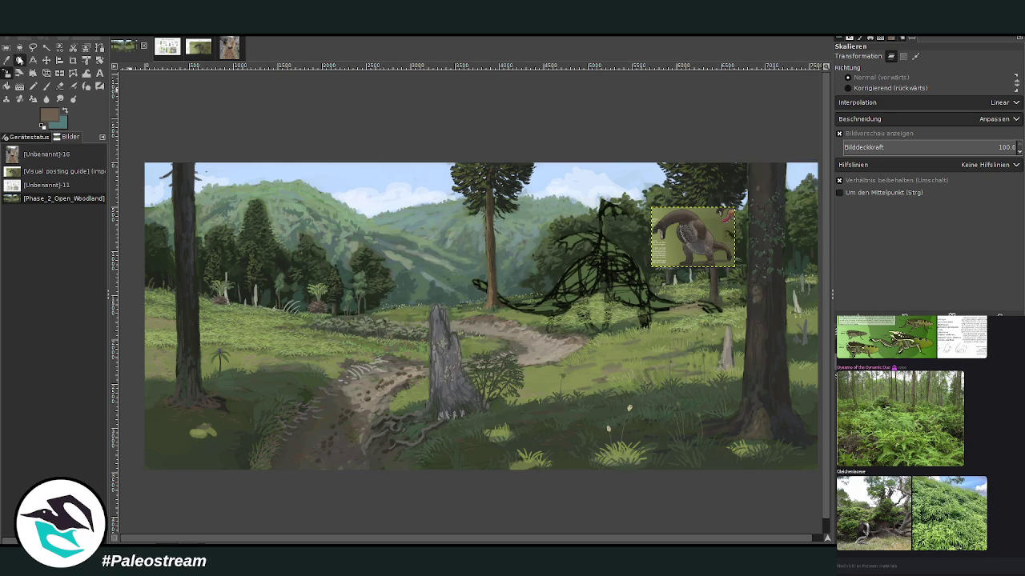
left_click(20, 60)
left_click_drag(467, 195, 723, 342)
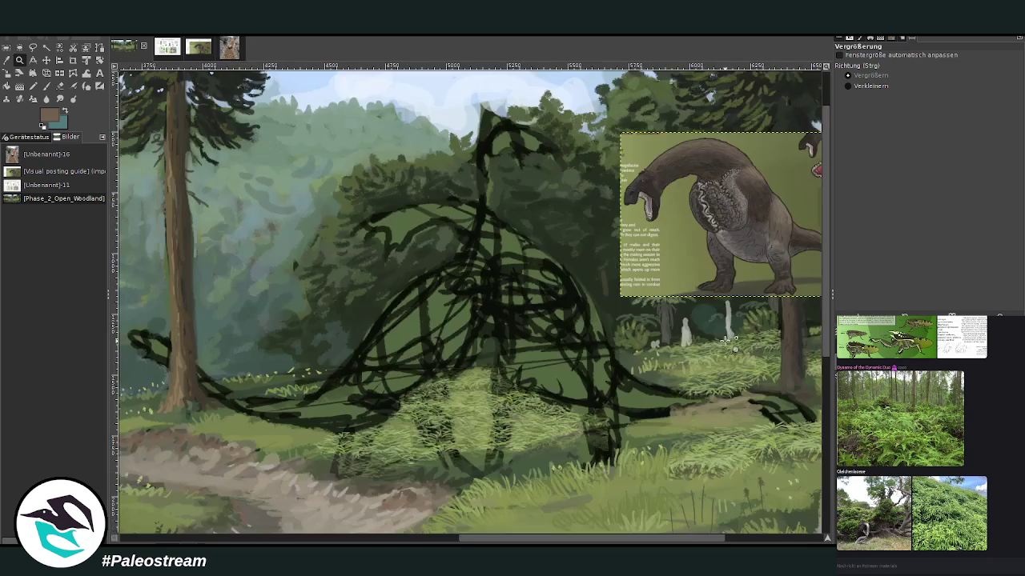
key("ctrl+h")
Scroll around the canvas to view the reference beside the creature sketch.
scroll(650, 486, "down", 2)
scroll(648, 482, "down", 3)
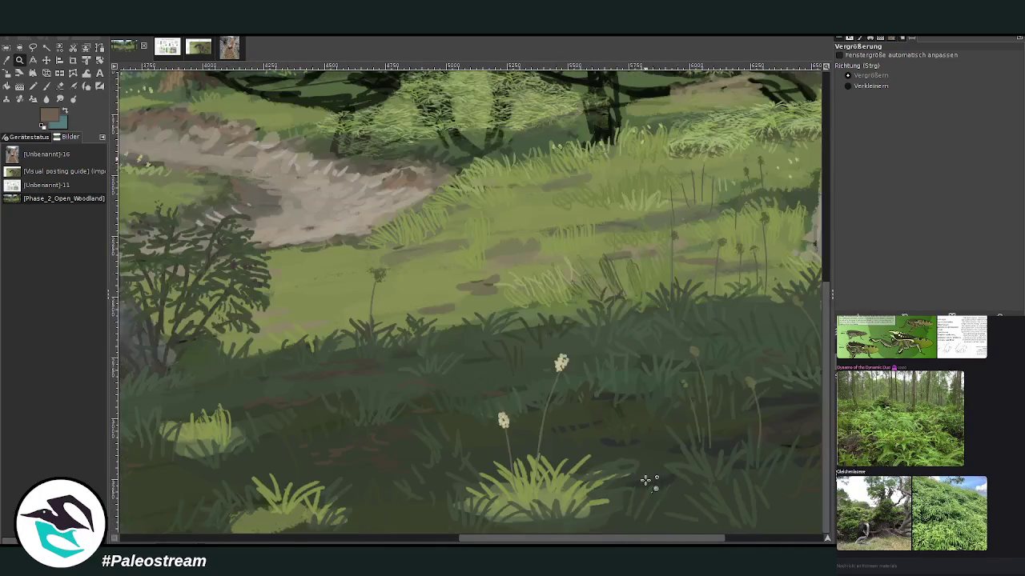
scroll(640, 542, "left", 1)
scroll(639, 542, "left", 1)
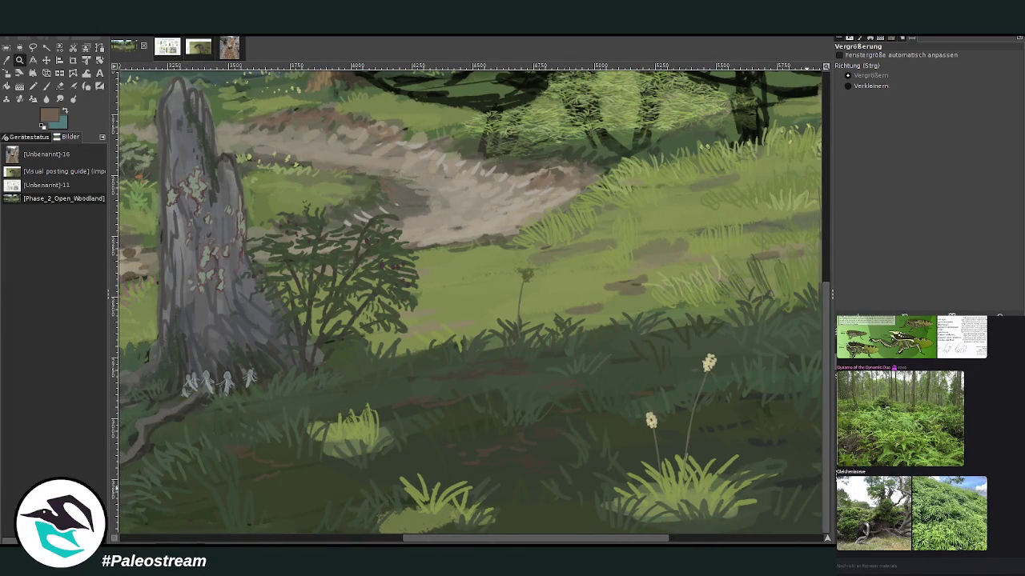
scroll(649, 418, "up", 5)
scroll(649, 418, "down", 3)
scroll(640, 448, "right", 1)
scroll(624, 465, "right", 3)
scroll(620, 470, "up", 3)
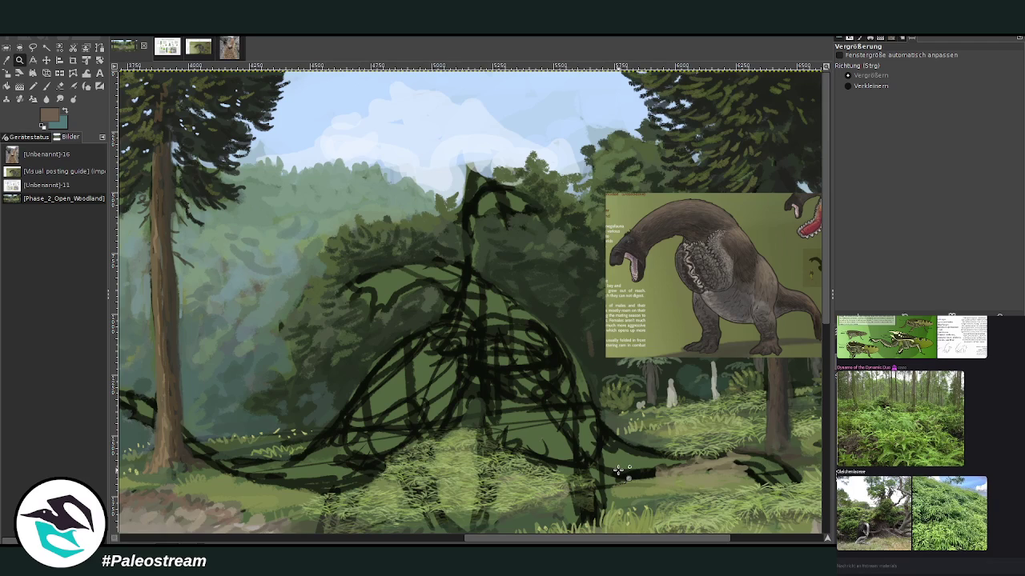
key("p")
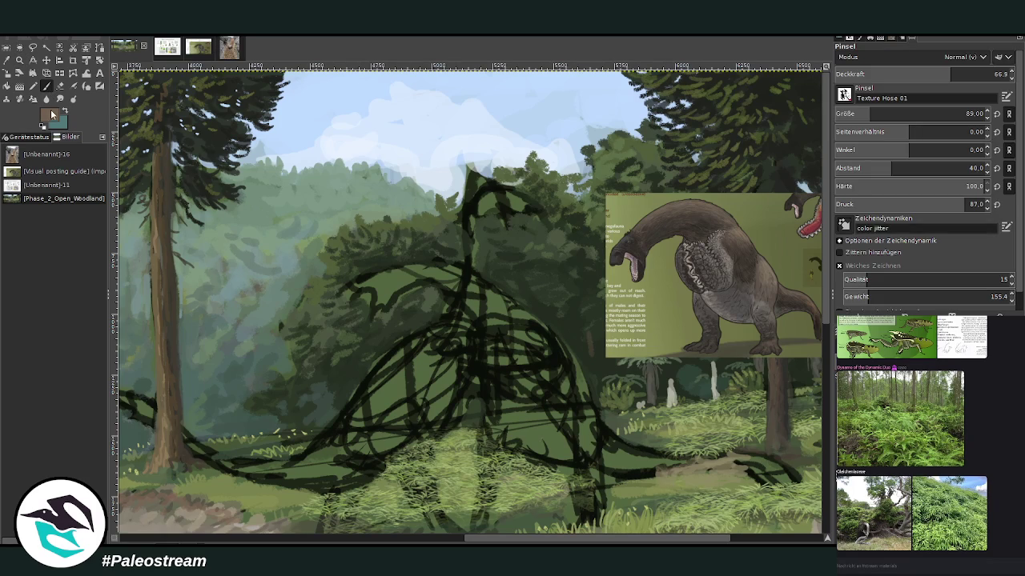
Set a dark grey Chalk 03 brush at 81.3 opacity and size 178, and block in the lower body.
left_click(808, 322, "ctrl")
left_click_drag(857, 77, 889, 77)
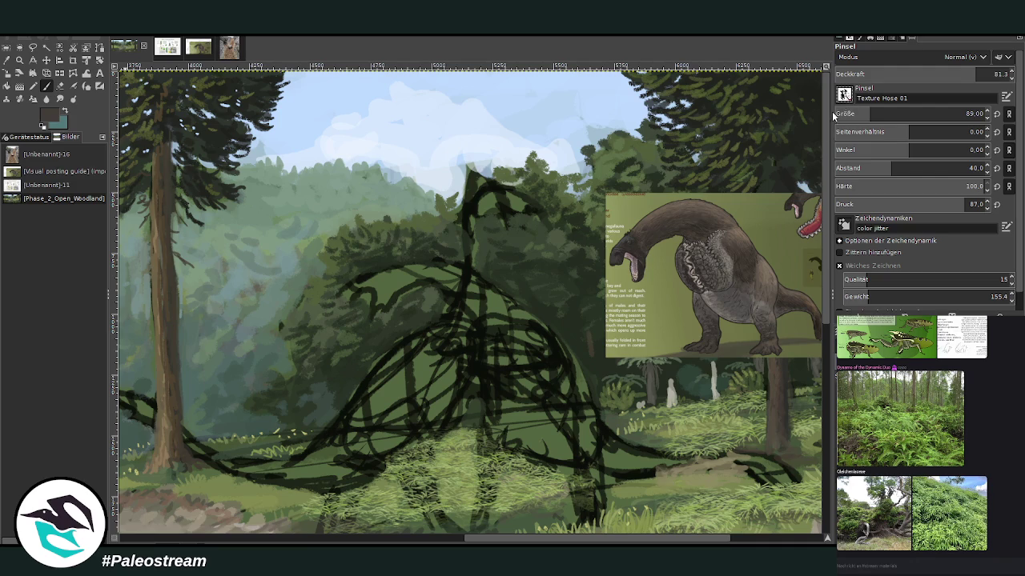
key("period")
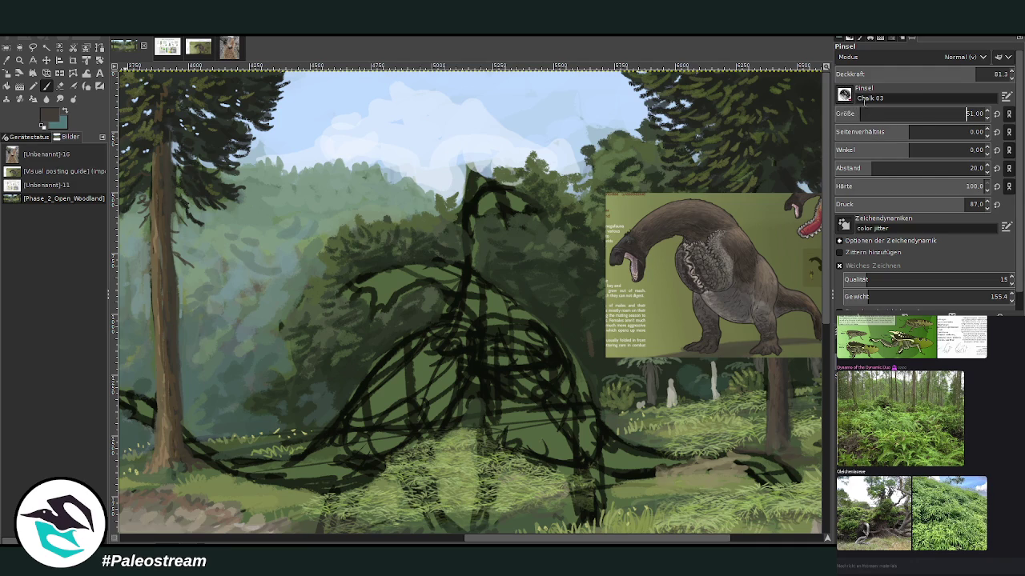
left_click(966, 113)
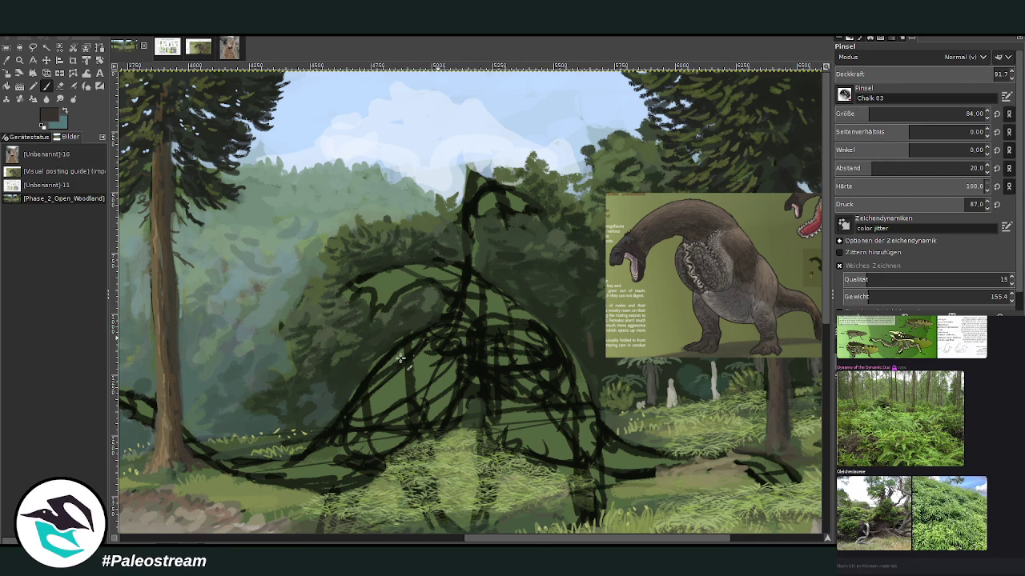
left_click(889, 112)
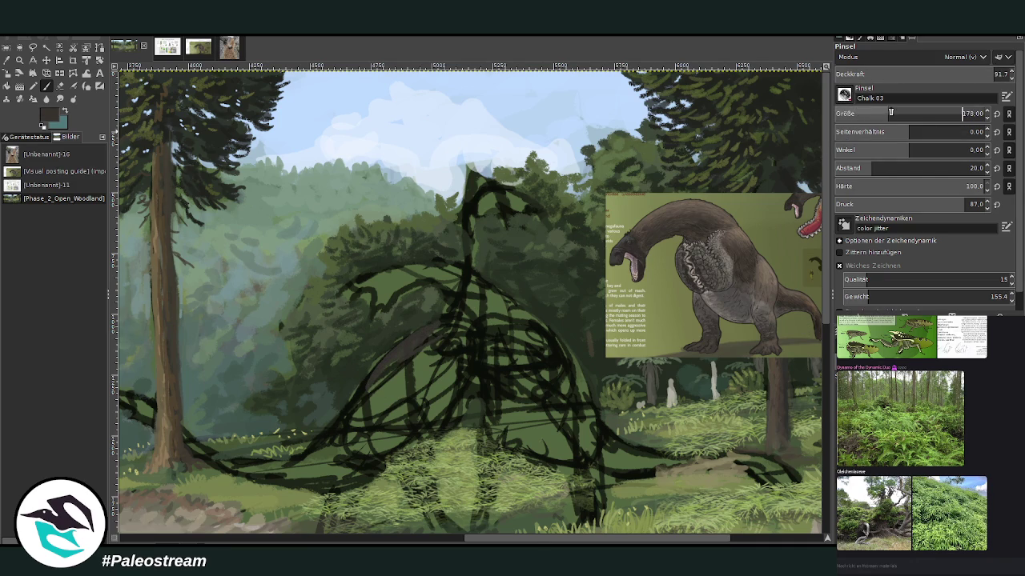
left_click_drag(344, 424, 402, 377)
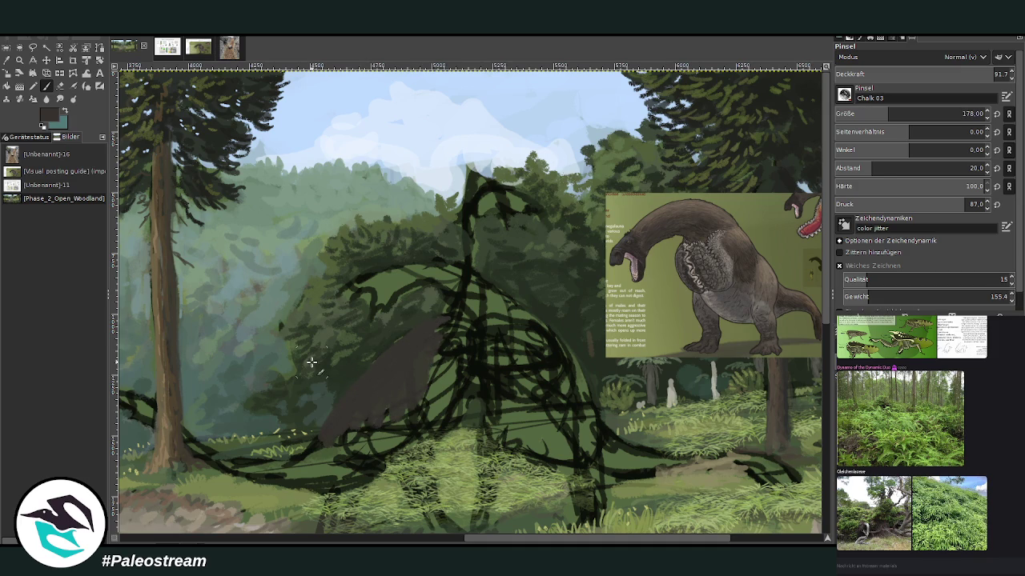
left_click(6, 62)
At 64.7 opacity, paint the left creature's arm, neck and tail past the tree in light greyish-brown.
left_click(725, 230)
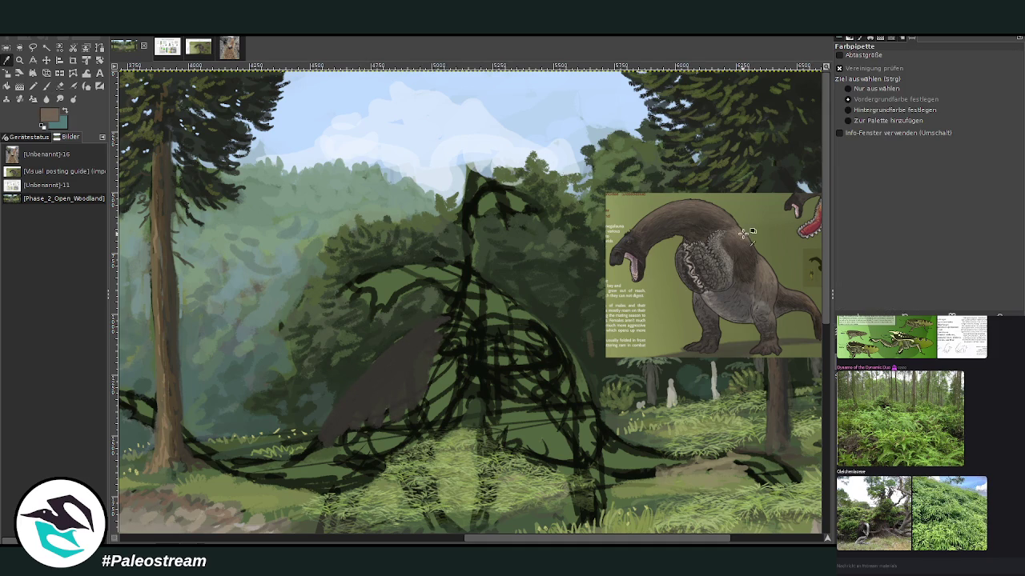
key("p")
left_click_drag(407, 342, 367, 378)
left_click(938, 70)
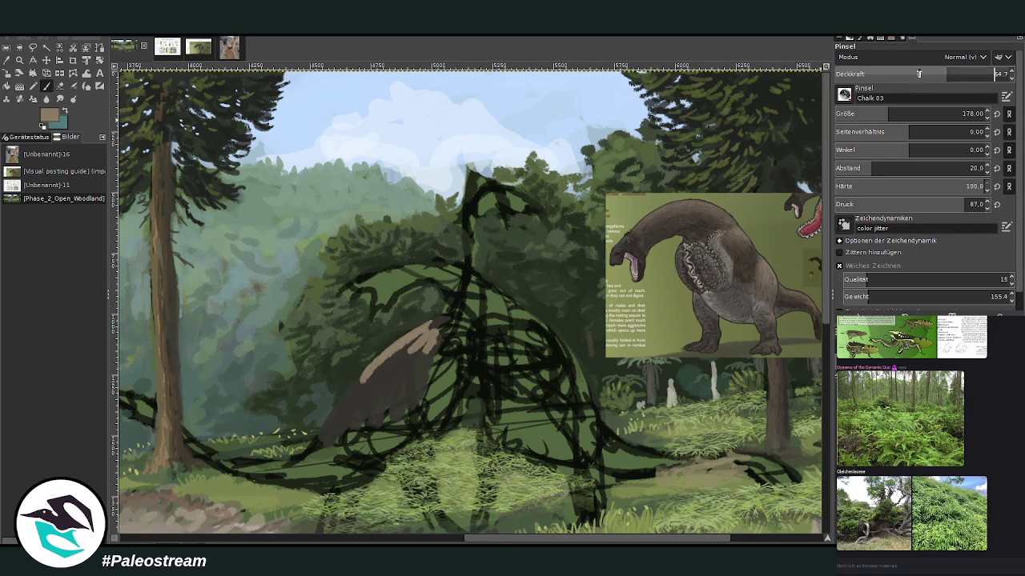
mouse_move(441, 330)
left_mouse_down()
mouse_move(416, 364)
mouse_move(384, 372)
left_mouse_up()
mouse_move(448, 285)
left_mouse_down()
mouse_move(412, 340)
mouse_move(455, 277)
mouse_move(478, 190)
mouse_move(496, 224)
mouse_move(487, 221)
mouse_move(493, 314)
mouse_move(358, 379)
mouse_move(317, 451)
mouse_move(243, 457)
left_mouse_up()
left_click_drag(510, 297, 567, 357)
mouse_move(453, 262)
left_mouse_down()
mouse_move(400, 259)
mouse_move(377, 270)
mouse_move(448, 264)
left_mouse_up()
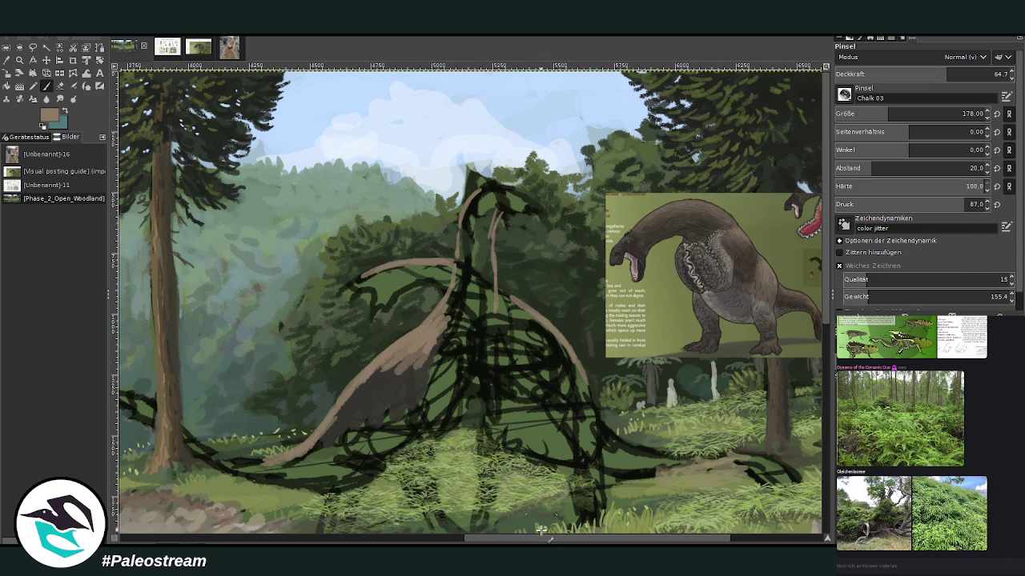
left_click_drag(546, 537, 526, 539)
left_click_drag(306, 460, 240, 427)
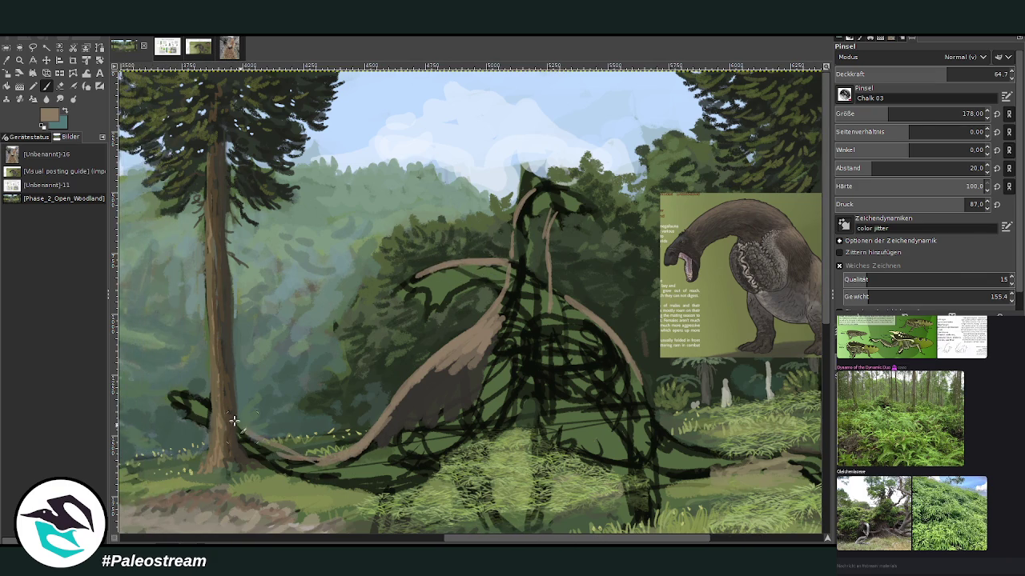
mouse_move(320, 460)
left_mouse_down()
mouse_move(239, 432)
mouse_move(175, 393)
left_mouse_up()
mouse_move(232, 425)
left_mouse_down()
mouse_move(163, 394)
mouse_move(217, 409)
left_mouse_up()
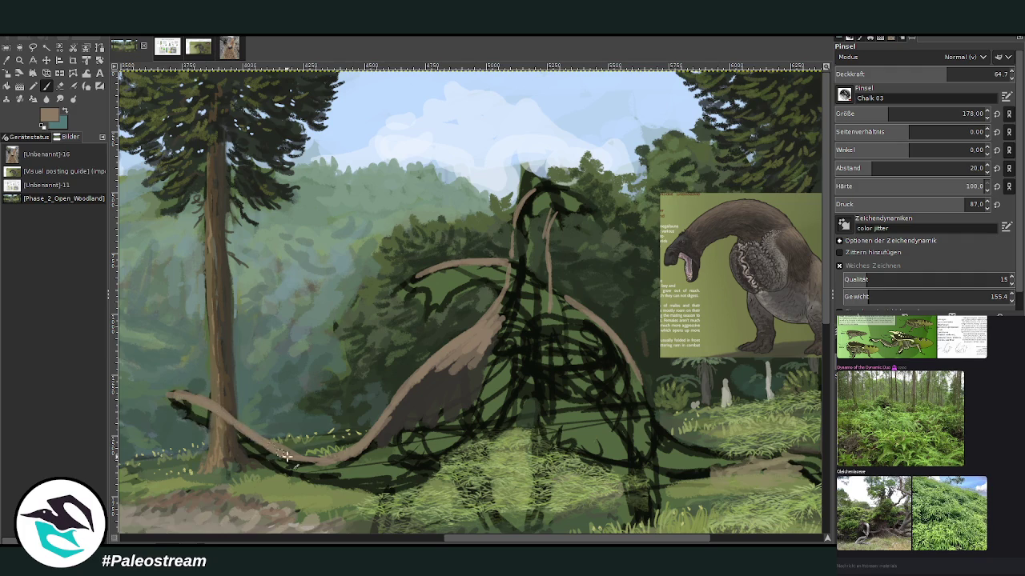
left_click_drag(514, 541, 565, 542)
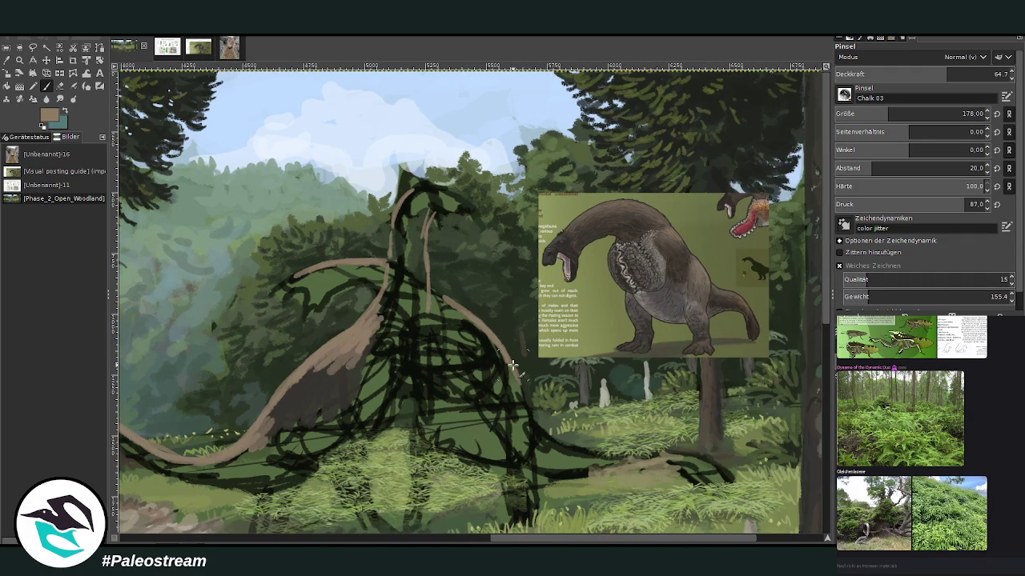
Fill the arm area and neck with darker browns sampled from the reference creature.
left_click(653, 224, "ctrl")
mouse_move(273, 439)
left_mouse_down()
mouse_move(360, 407)
mouse_move(344, 397)
mouse_move(304, 410)
left_mouse_up()
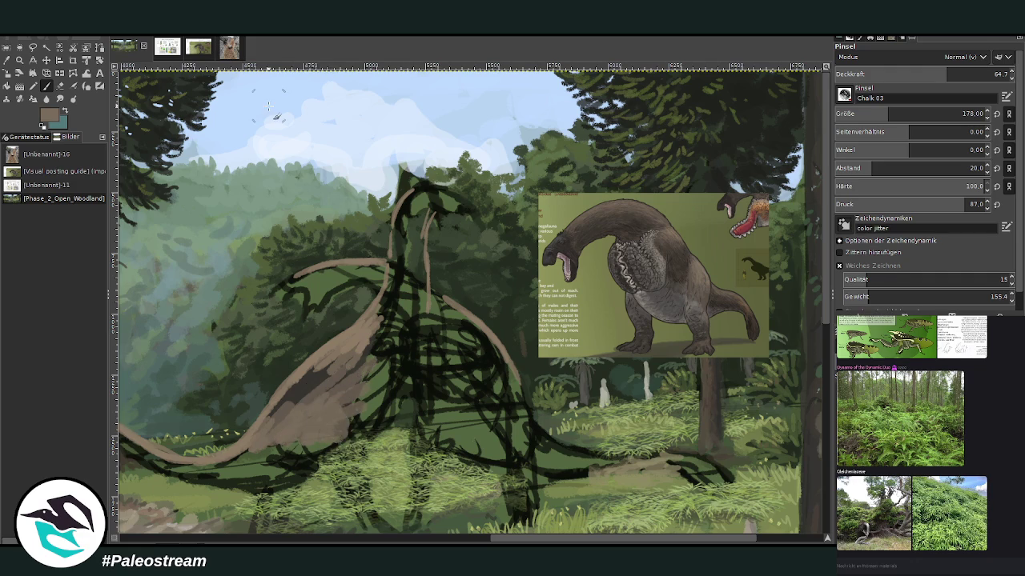
left_click(574, 227, "ctrl")
mouse_move(336, 378)
left_mouse_down()
mouse_move(376, 349)
mouse_move(373, 362)
mouse_move(362, 336)
mouse_move(415, 248)
mouse_move(421, 277)
mouse_move(405, 262)
mouse_move(384, 316)
mouse_move(418, 207)
mouse_move(414, 258)
mouse_move(428, 205)
mouse_move(420, 196)
mouse_move(400, 272)
mouse_move(362, 336)
mouse_move(423, 266)
mouse_move(403, 316)
mouse_move(393, 279)
mouse_move(308, 376)
mouse_move(388, 310)
left_mouse_up()
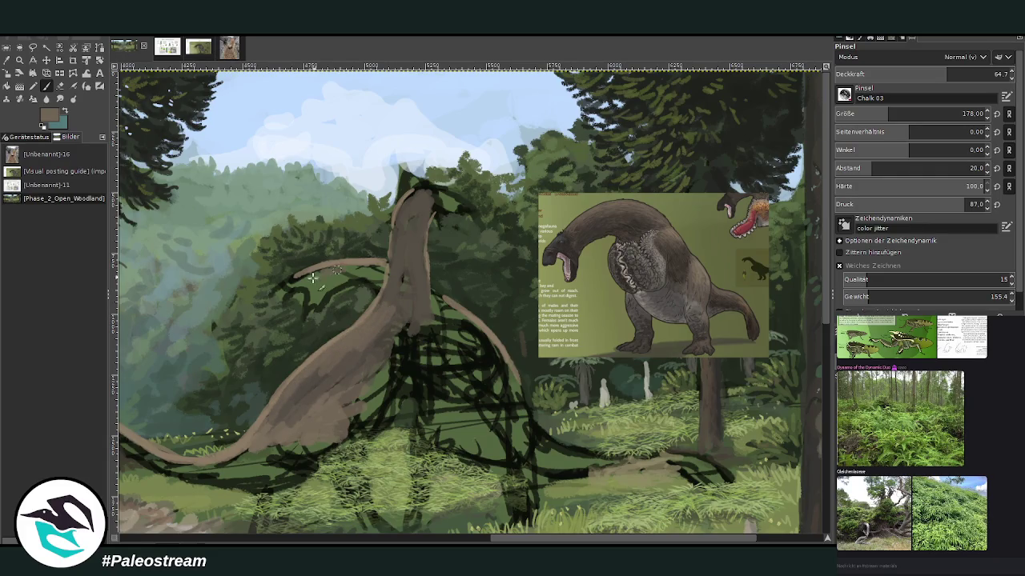
left_click(789, 257, "ctrl")
left_click_drag(368, 273, 336, 289)
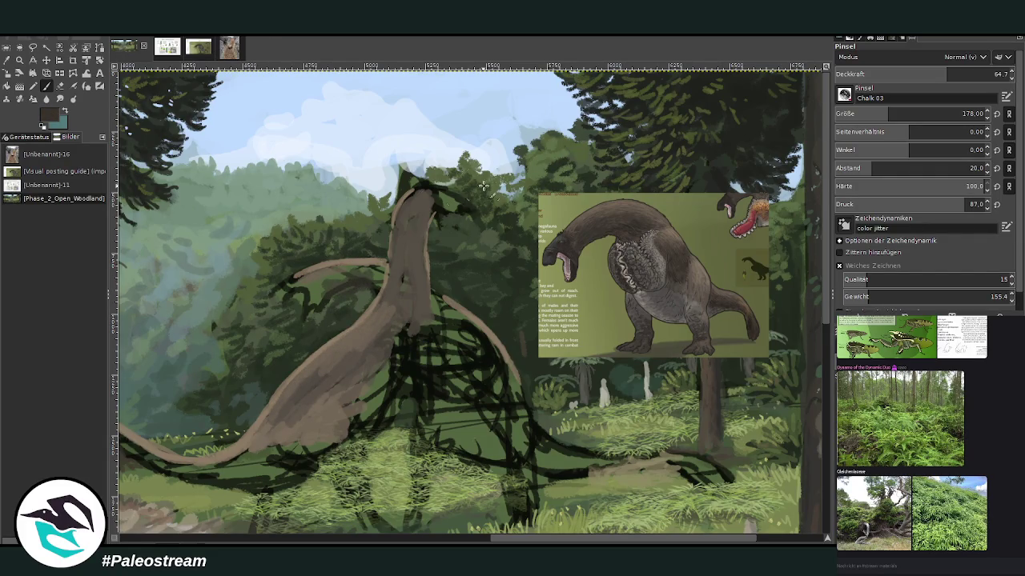
mouse_move(429, 212)
left_mouse_down()
mouse_move(418, 250)
mouse_move(425, 201)
mouse_move(413, 276)
mouse_move(426, 307)
mouse_move(394, 299)
mouse_move(399, 312)
left_mouse_up()
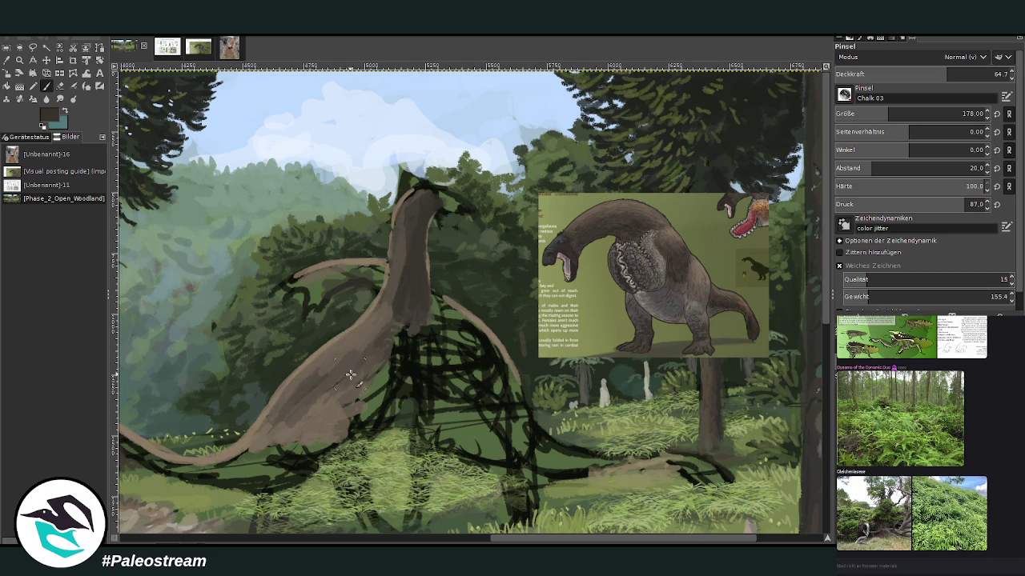
mouse_move(492, 373)
left_mouse_down()
mouse_move(478, 404)
mouse_move(491, 393)
mouse_move(514, 437)
mouse_move(521, 425)
mouse_move(534, 465)
mouse_move(607, 459)
left_mouse_up()
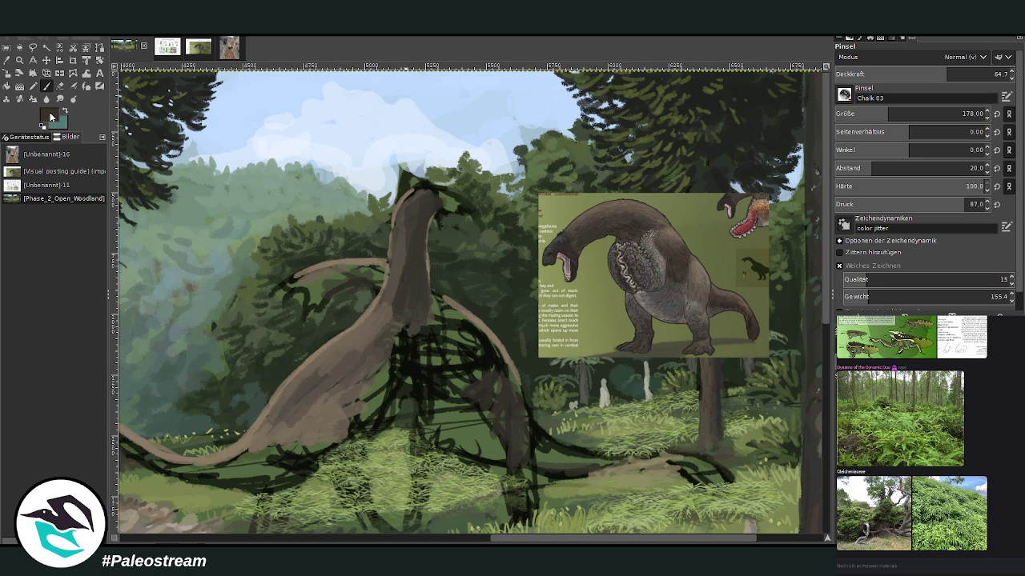
At opacity 82.8 and brush size 110, paint the second creature's long dark brown tail.
left_click_drag(947, 74, 978, 73)
left_click_drag(887, 114, 875, 114)
mouse_move(560, 473)
left_mouse_down()
mouse_move(694, 455)
mouse_move(698, 477)
mouse_move(716, 477)
mouse_move(665, 460)
mouse_move(622, 466)
left_mouse_up()
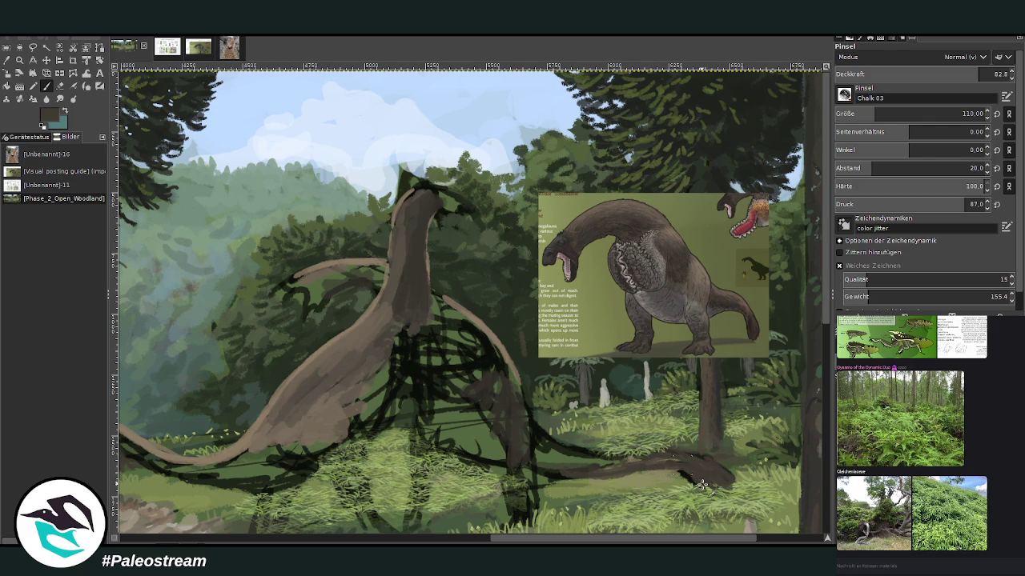
mouse_move(711, 462)
left_mouse_down()
mouse_move(612, 461)
mouse_move(673, 455)
mouse_move(561, 465)
mouse_move(538, 436)
left_mouse_up()
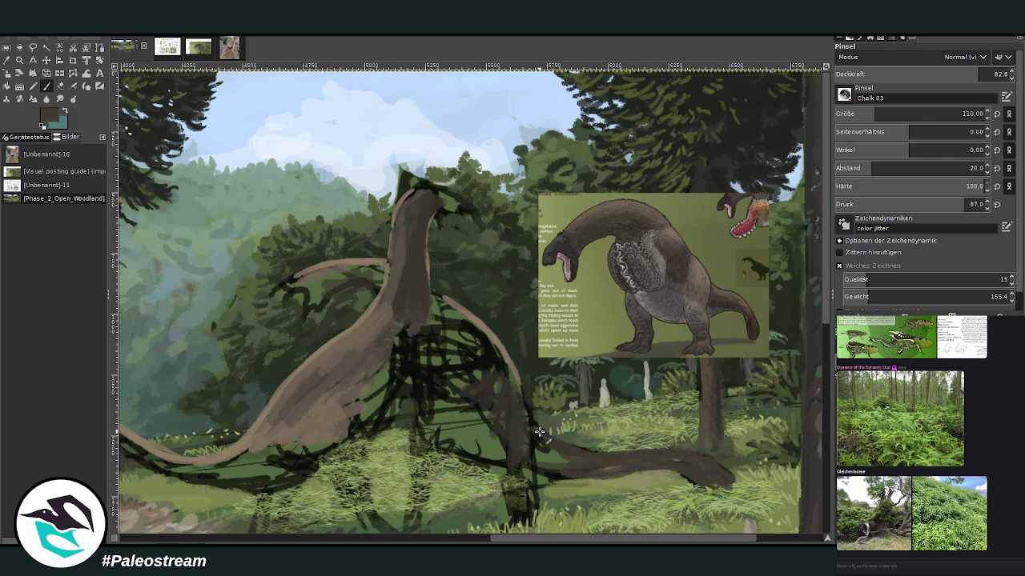
mouse_move(635, 464)
left_mouse_down()
mouse_move(546, 466)
mouse_move(538, 449)
mouse_move(558, 451)
left_mouse_up()
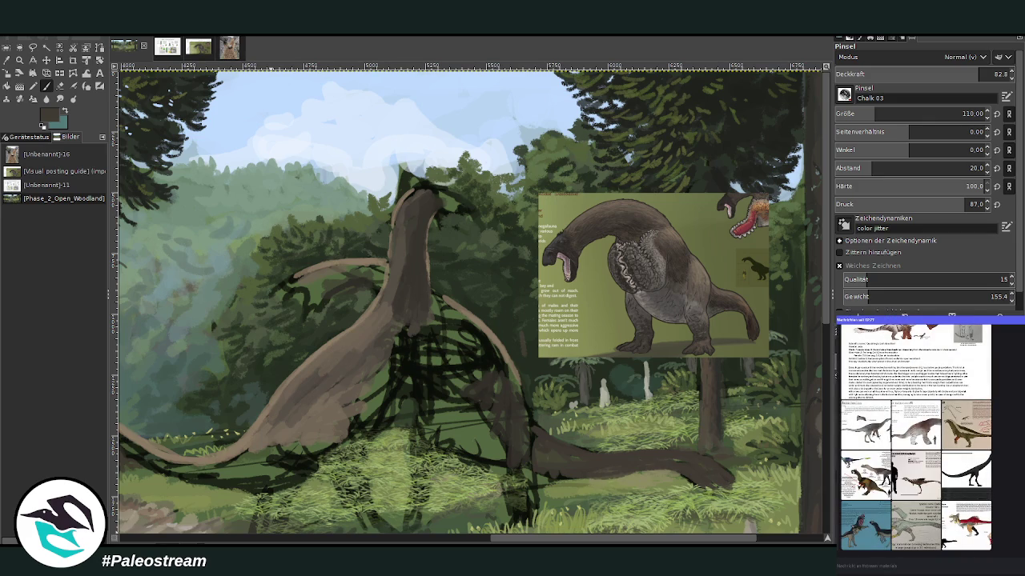
Repaint the left creature's neck in a grey-brown sampled from the painting.
scroll(515, 542, "left", 3)
scroll(515, 542, "left", 1)
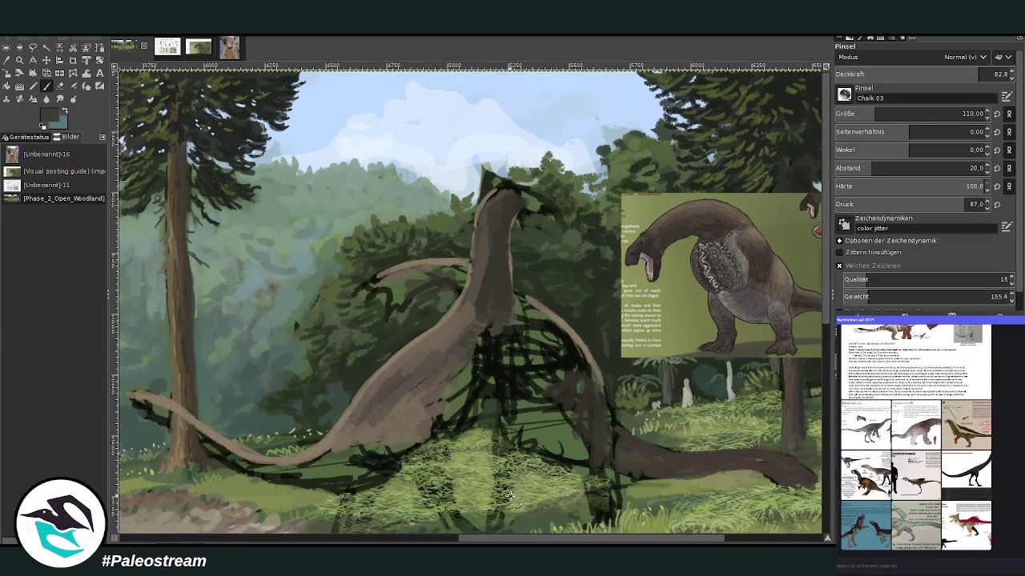
left_click(6, 61)
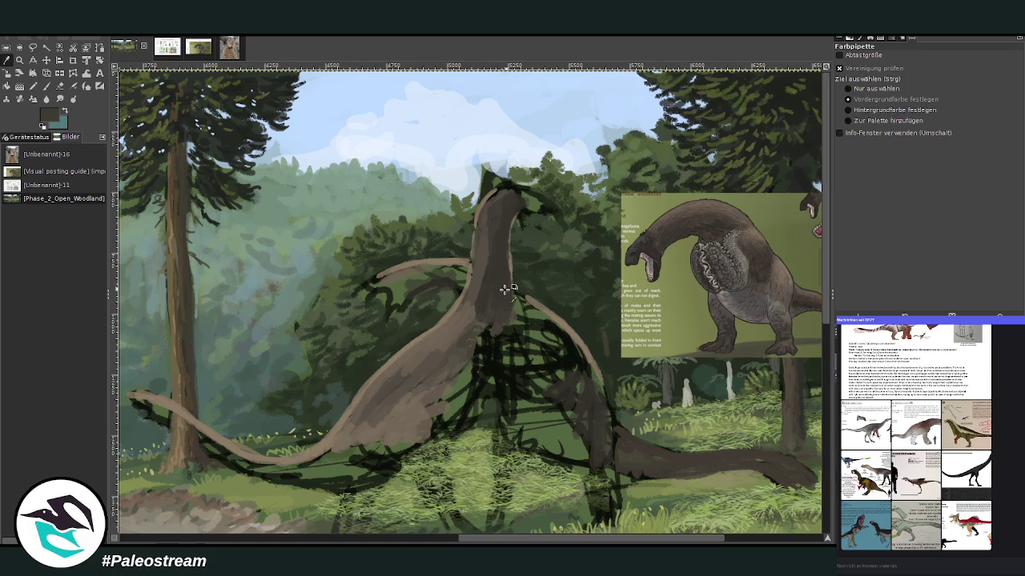
left_click(448, 333)
left_click(45, 88)
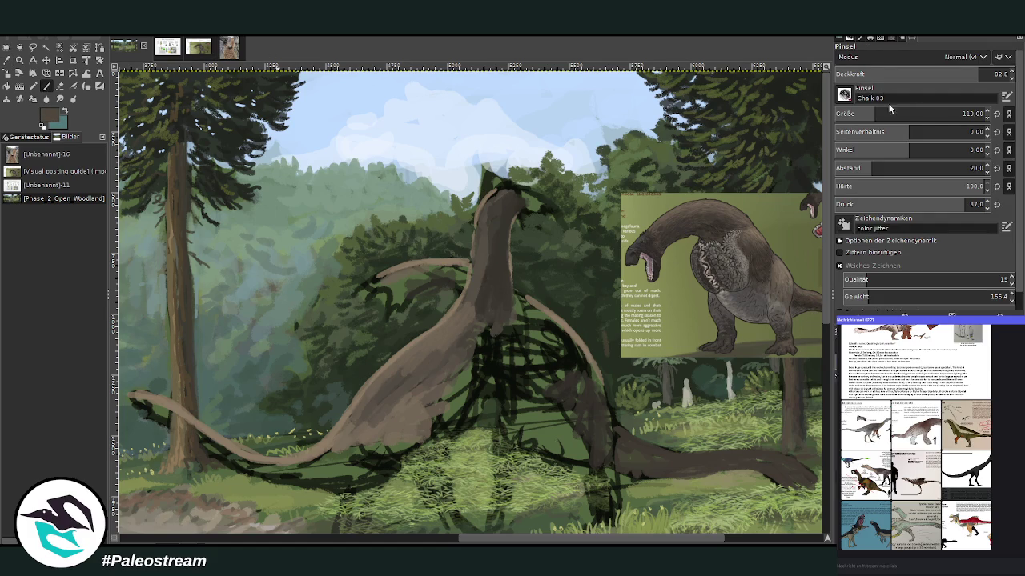
left_click_drag(473, 352, 501, 377)
left_click_drag(489, 315, 463, 312)
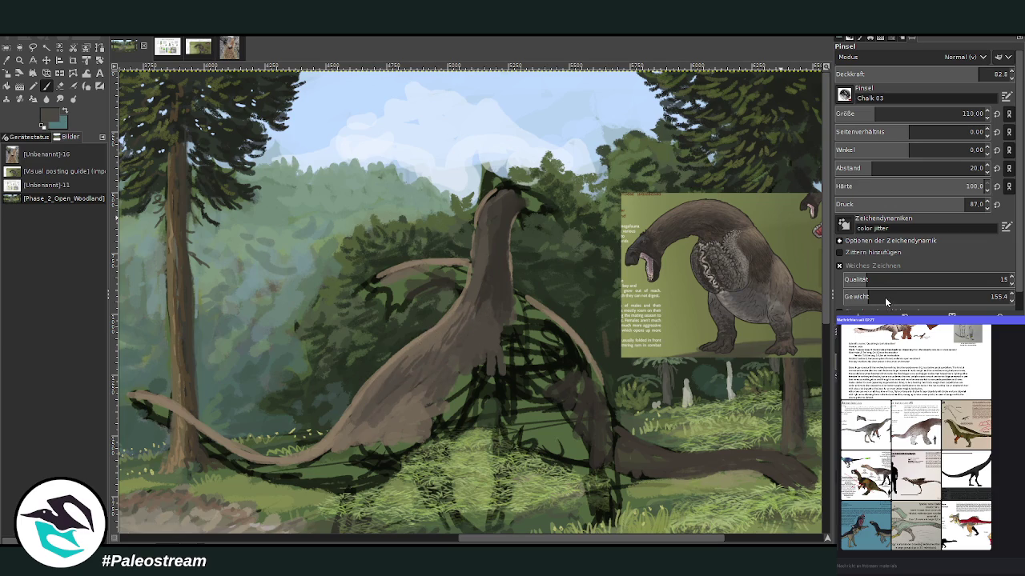
Paint dark grey shading under the bodies, between the legs and under the tail.
left_click(801, 320, "ctrl")
left_click_drag(543, 418, 572, 457)
left_click_drag(506, 424, 576, 464)
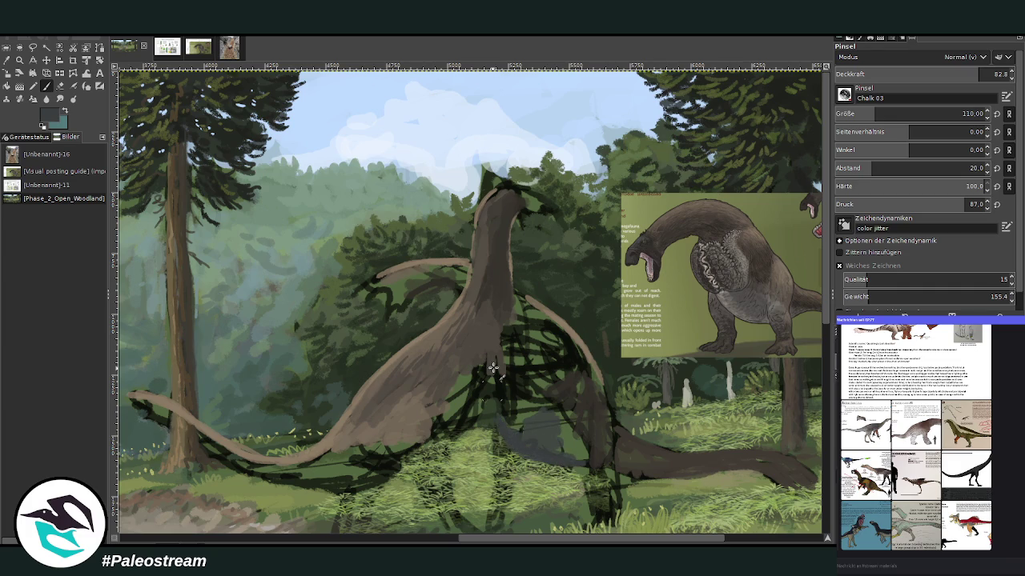
mouse_move(507, 429)
left_mouse_down()
mouse_move(512, 400)
mouse_move(588, 464)
left_mouse_up()
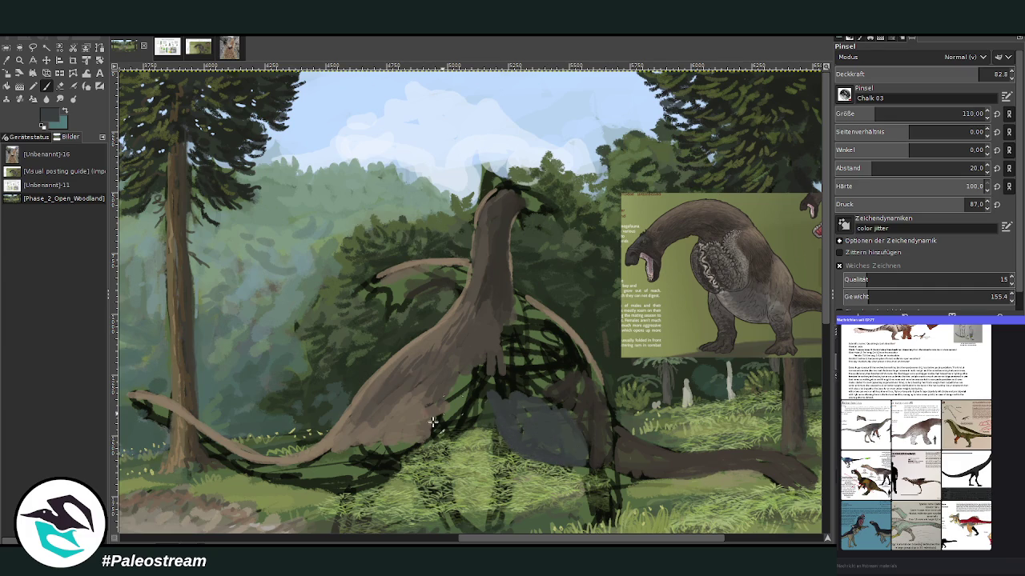
left_click_drag(475, 407, 453, 437)
left_click_drag(472, 377, 436, 424)
mouse_move(392, 474)
left_mouse_down()
mouse_move(352, 490)
mouse_move(304, 481)
mouse_move(366, 469)
mouse_move(264, 475)
mouse_move(209, 455)
mouse_move(304, 471)
left_mouse_up()
left_click_drag(513, 542, 558, 542)
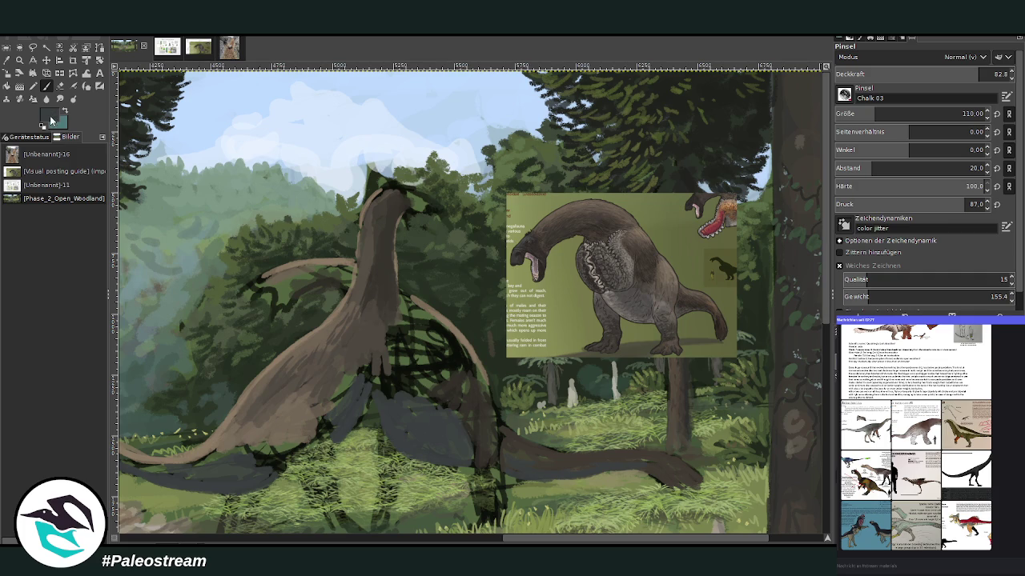
left_click_drag(453, 457, 411, 400)
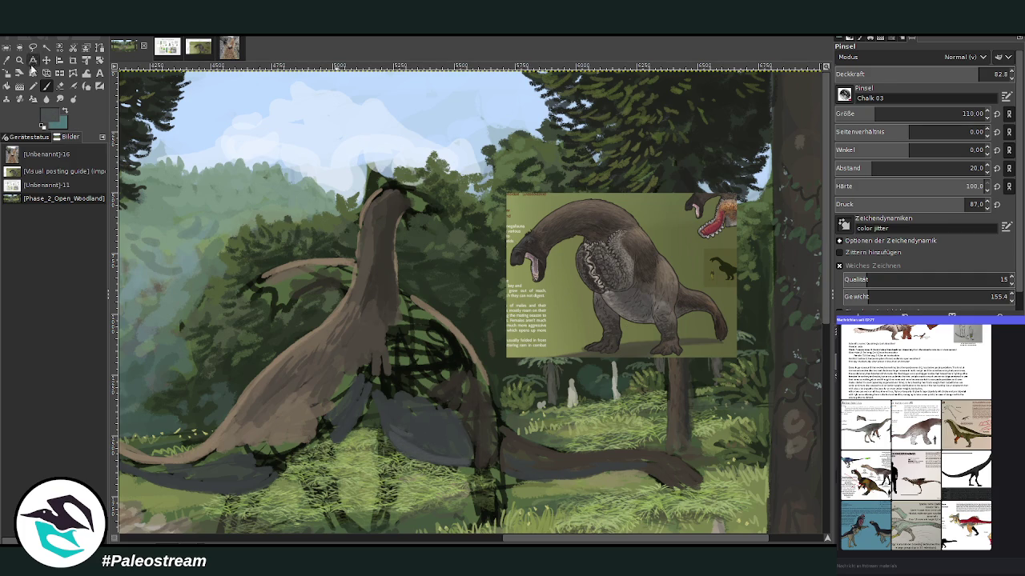
left_click(19, 61)
left_click_drag(439, 151, 736, 404)
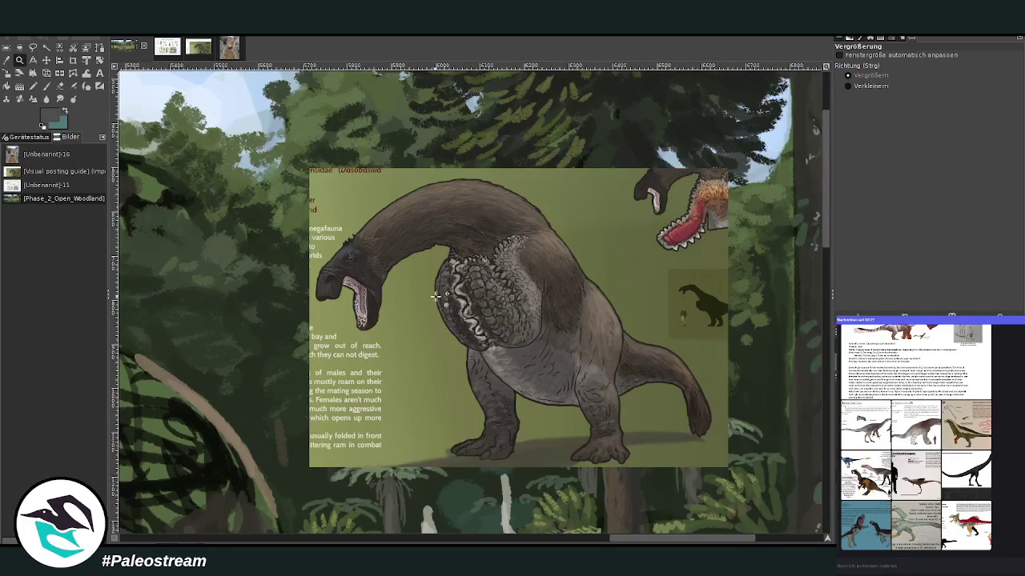
left_click(193, 51)
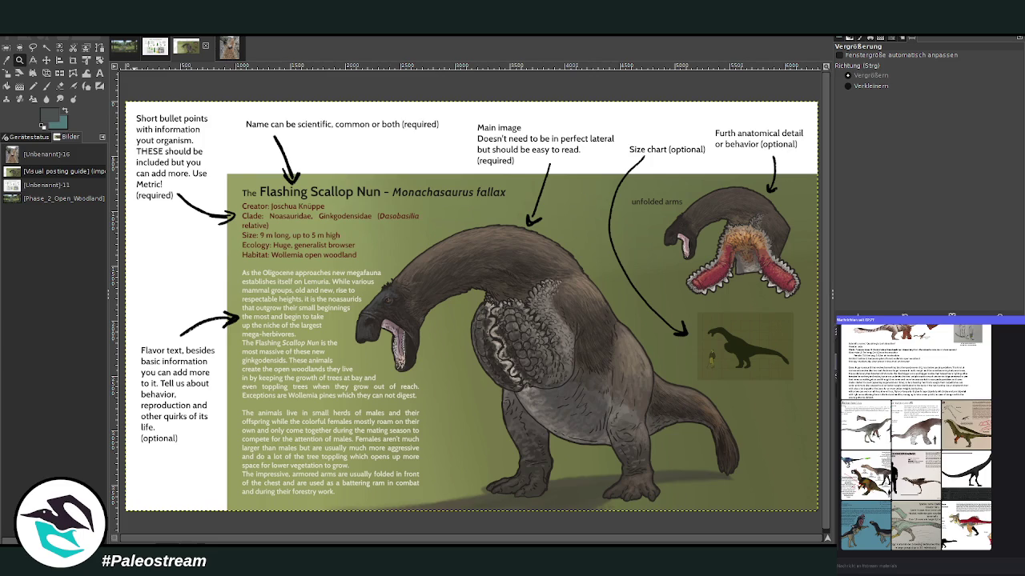
left_click(124, 45)
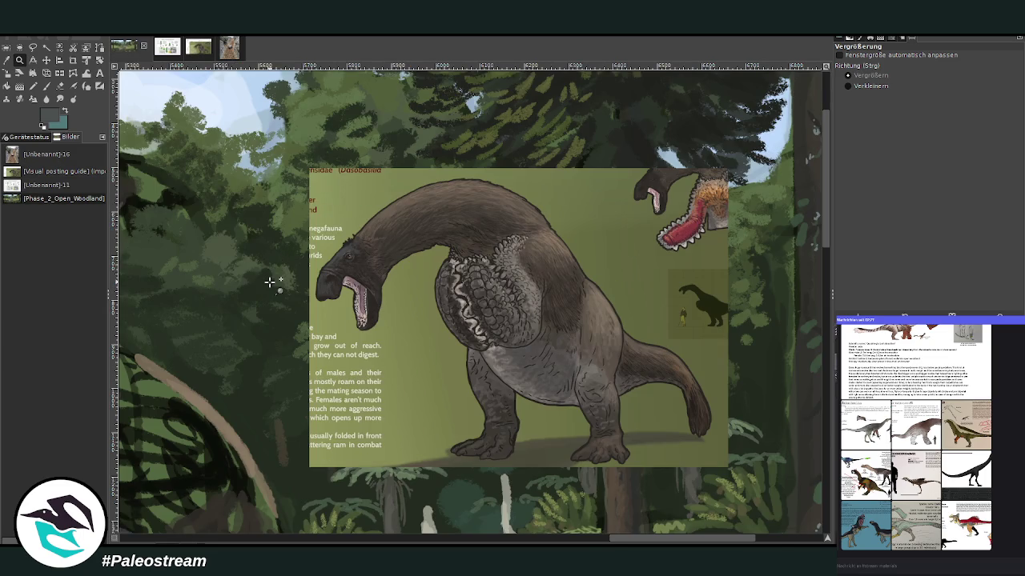
scroll(270, 282, "down", 3)
scroll(270, 282, "down", 2)
scroll(270, 282, "down", 1)
scroll(270, 282, "down", 1)
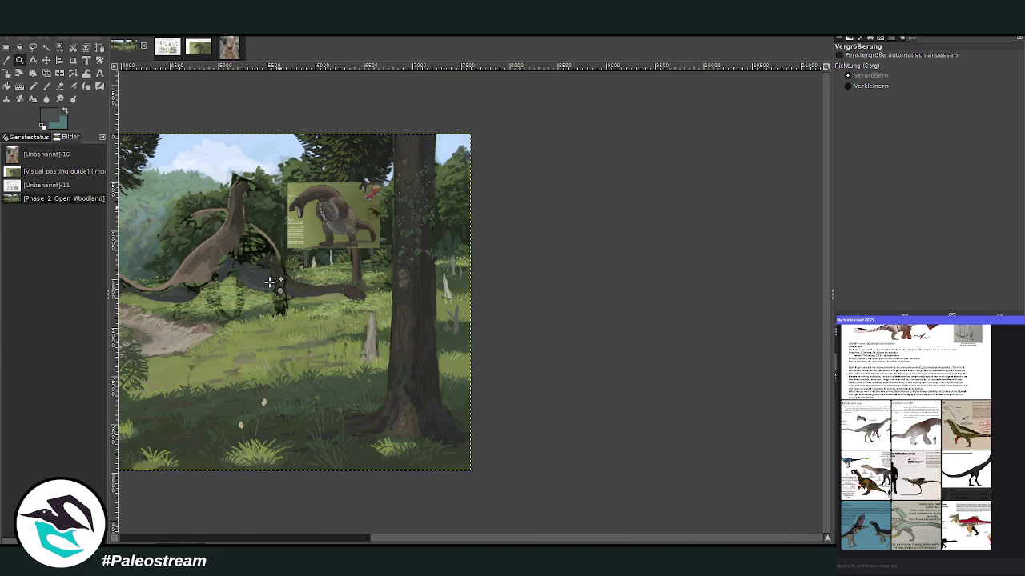
scroll(297, 410, "left", 6)
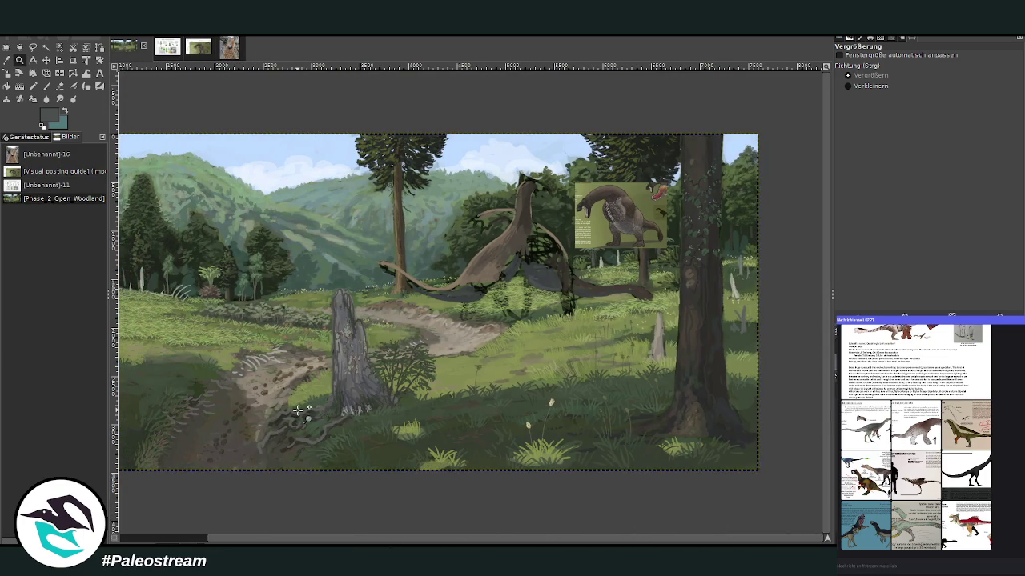
Zoom in on the creatures and reshape the raised wing's arc with a sampled dark colour.
left_click(387, 170)
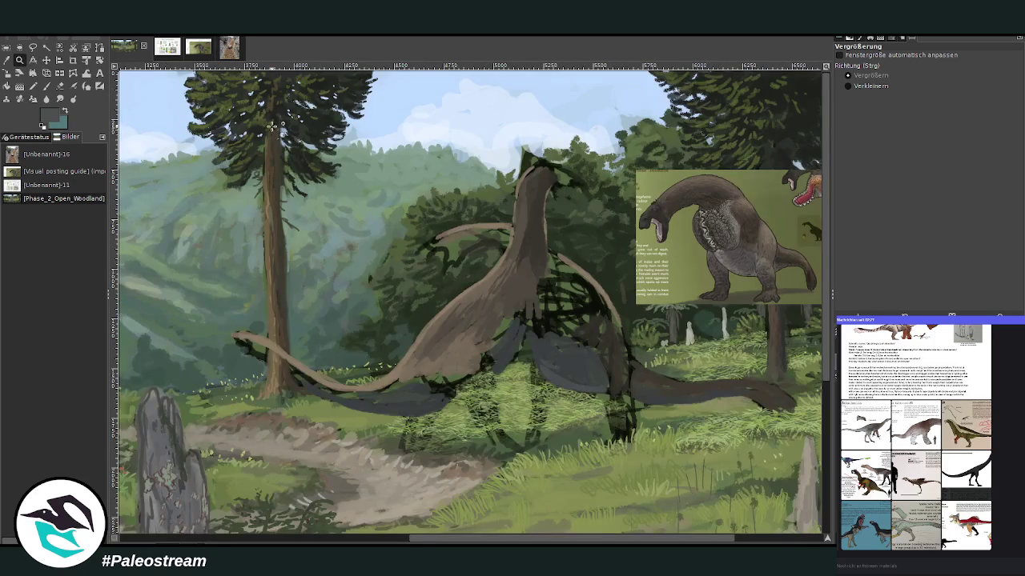
key("plus")
left_click(6, 61)
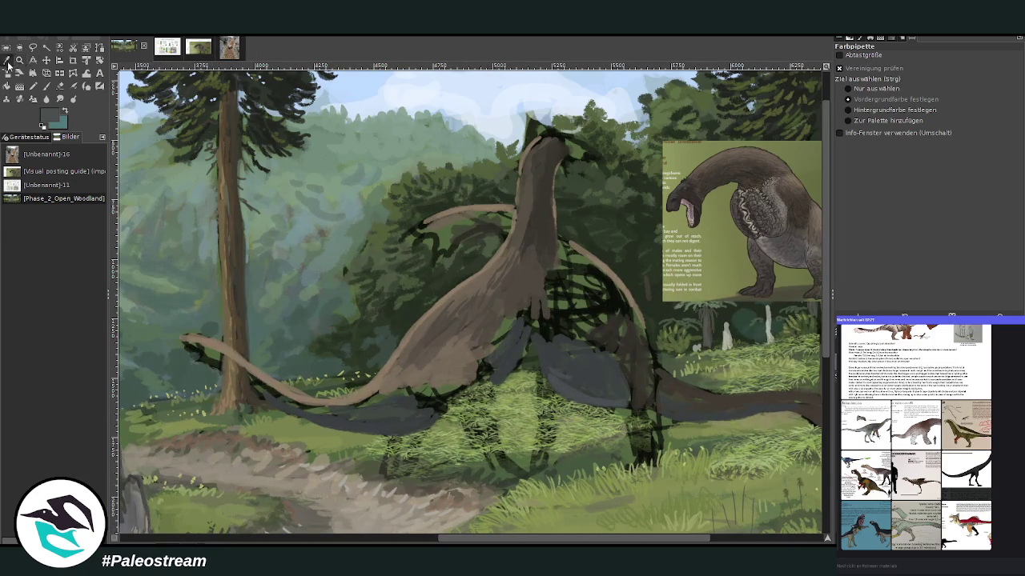
left_click(548, 224)
key("p")
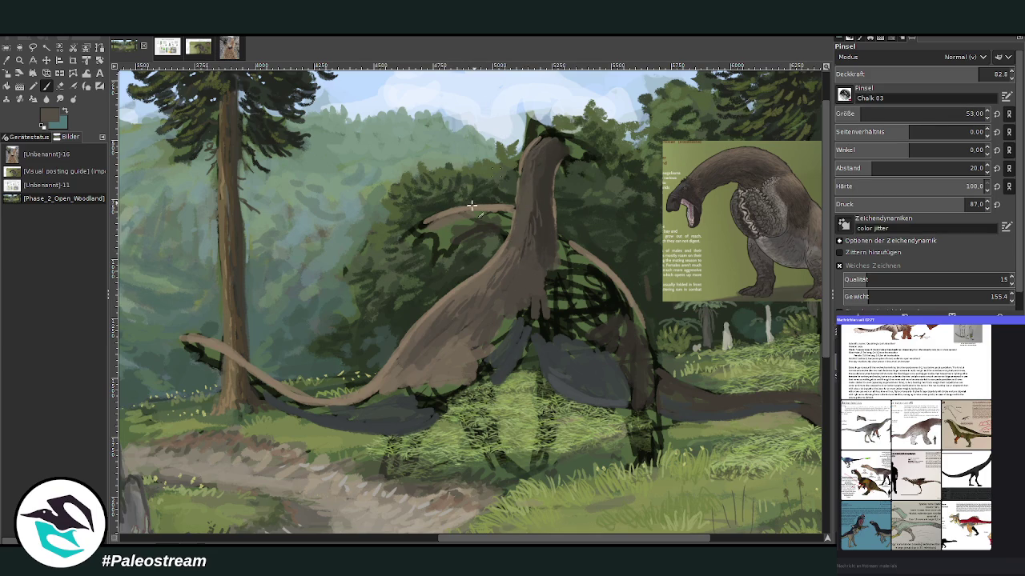
mouse_move(418, 226)
left_mouse_down()
mouse_move(506, 215)
mouse_move(503, 234)
left_mouse_up()
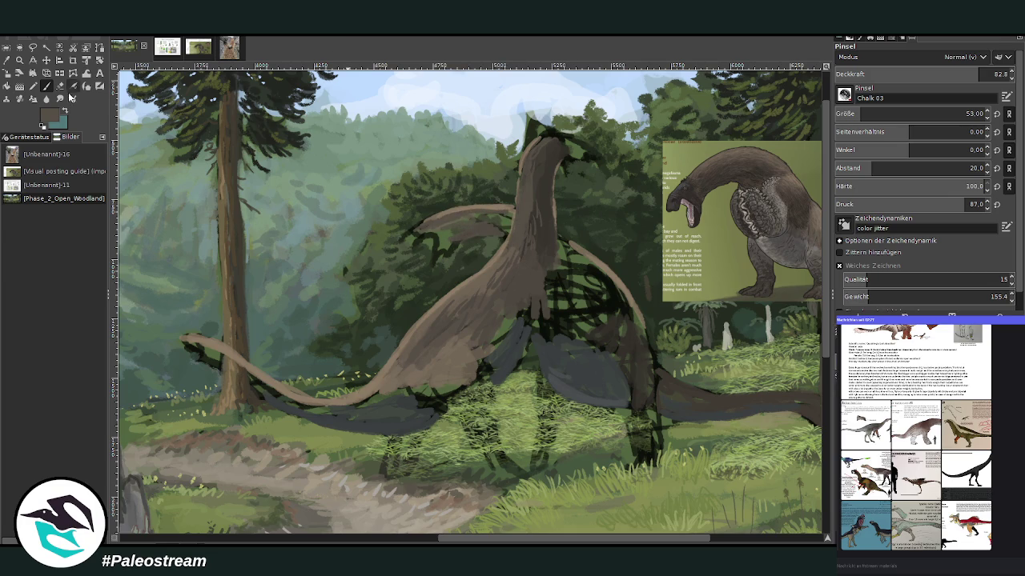
Darken the neck's right edge and the wing membranes in darker grey-brown.
left_click(807, 320, "ctrl")
mouse_move(549, 260)
left_mouse_down()
mouse_move(549, 171)
mouse_move(542, 213)
mouse_move(560, 155)
mouse_move(549, 185)
mouse_move(552, 168)
mouse_move(560, 155)
mouse_move(570, 163)
left_mouse_up()
left_click_drag(443, 249, 506, 223)
left_click_drag(562, 264, 570, 260)
mouse_move(616, 330)
left_mouse_down()
mouse_move(587, 336)
mouse_move(578, 323)
mouse_move(633, 376)
mouse_move(634, 412)
mouse_move(656, 461)
mouse_move(629, 422)
mouse_move(633, 319)
left_mouse_up()
Sketch dark legs down from the creatures' bodies into the grass.
left_click_drag(539, 384, 541, 463)
left_click_drag(564, 404, 555, 467)
left_click_drag(538, 433, 550, 461)
mouse_move(560, 404)
left_mouse_down()
mouse_move(547, 468)
mouse_move(541, 437)
left_mouse_up()
mouse_move(480, 404)
left_mouse_down()
mouse_move(472, 445)
mouse_move(432, 399)
left_mouse_up()
left_click_drag(440, 407, 417, 387)
mouse_move(473, 351)
left_mouse_down()
mouse_move(504, 472)
mouse_move(479, 445)
left_mouse_up()
mouse_move(419, 437)
left_mouse_down()
mouse_move(410, 472)
mouse_move(386, 480)
mouse_move(405, 432)
mouse_move(391, 450)
mouse_move(429, 481)
mouse_move(413, 435)
mouse_move(397, 432)
left_mouse_up()
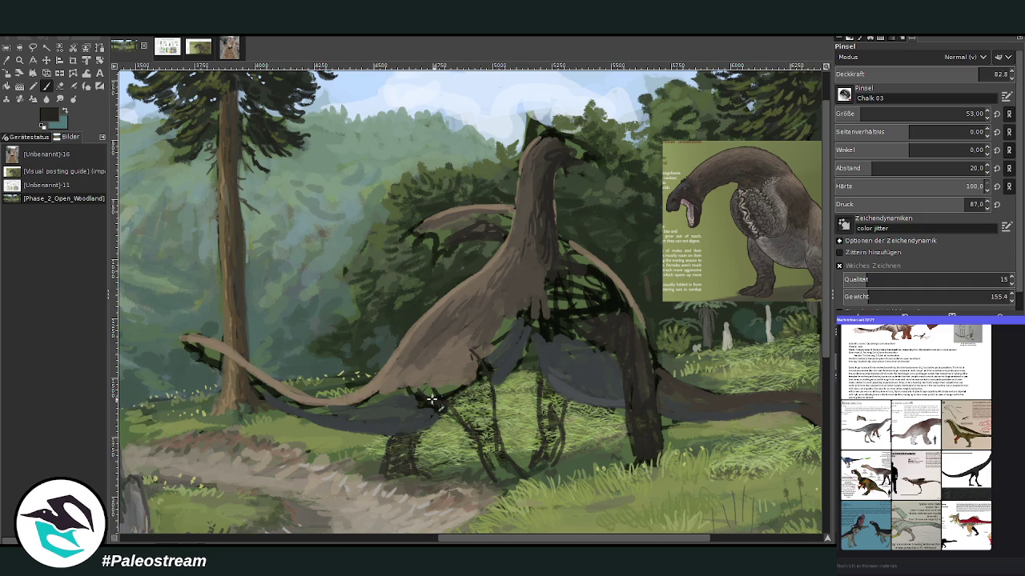
Add dark hatching to the creature's belly and dab brown onto its body.
scroll(480, 305, "left", 5)
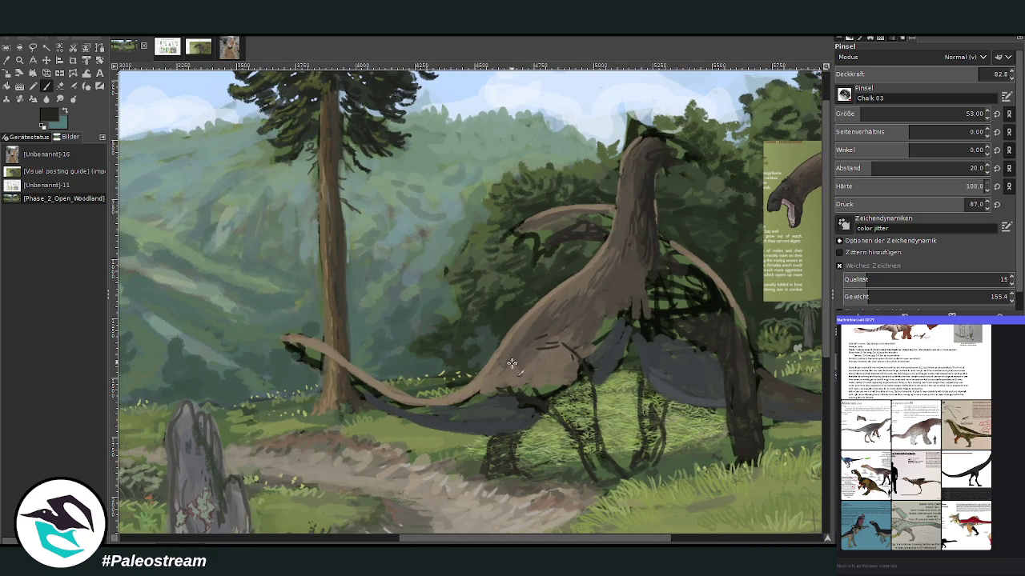
left_click_drag(515, 352, 531, 342)
scroll(560, 542, "right", 5)
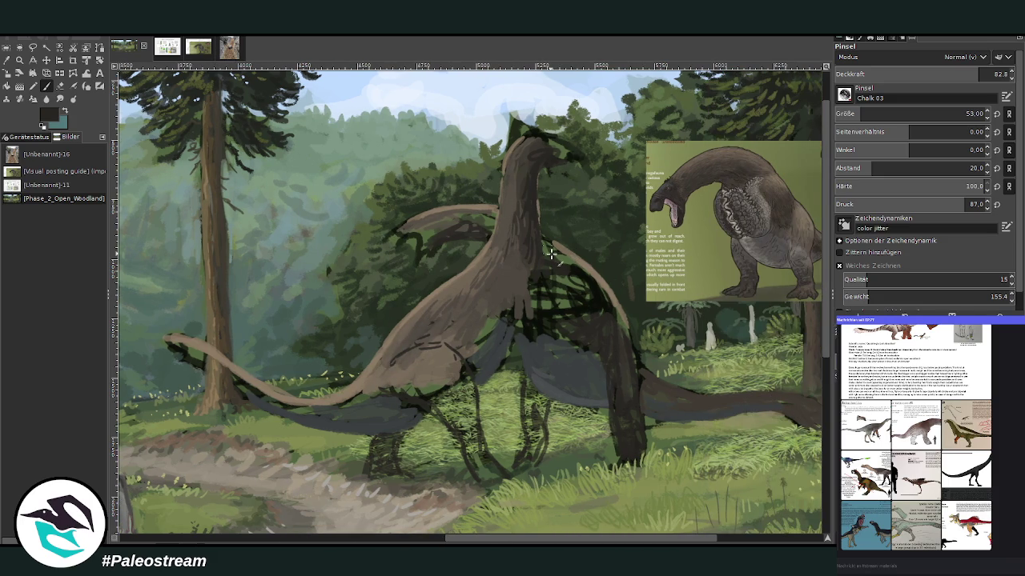
mouse_move(515, 276)
left_mouse_down()
mouse_move(518, 301)
mouse_move(565, 305)
left_mouse_up()
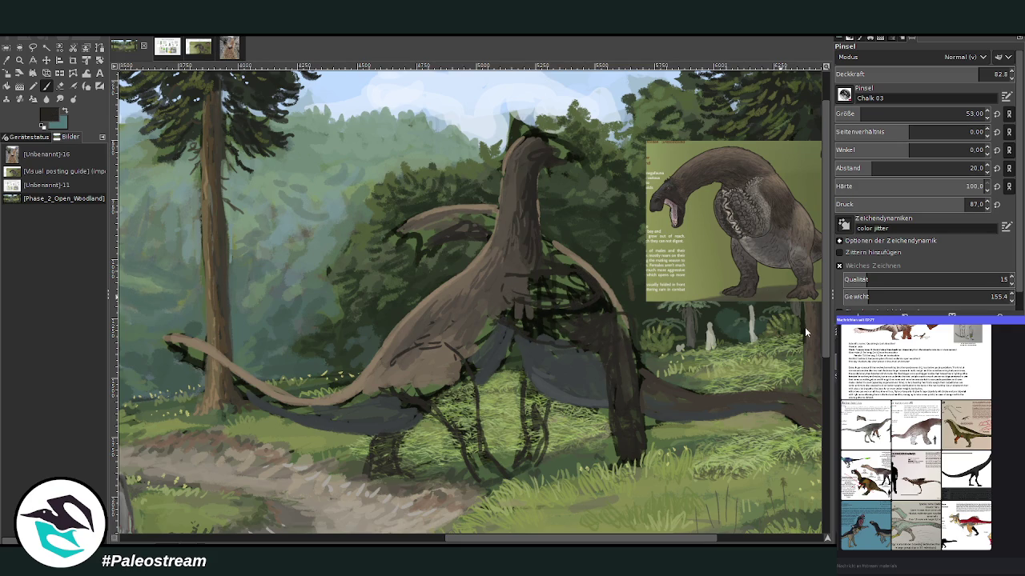
Paint light grey-brown and beige wavy scallop lines across the chest and neck, sampled from the reference.
left_click(737, 182, "ctrl")
left_click_drag(562, 314, 574, 315)
left_click_drag(586, 318, 622, 314)
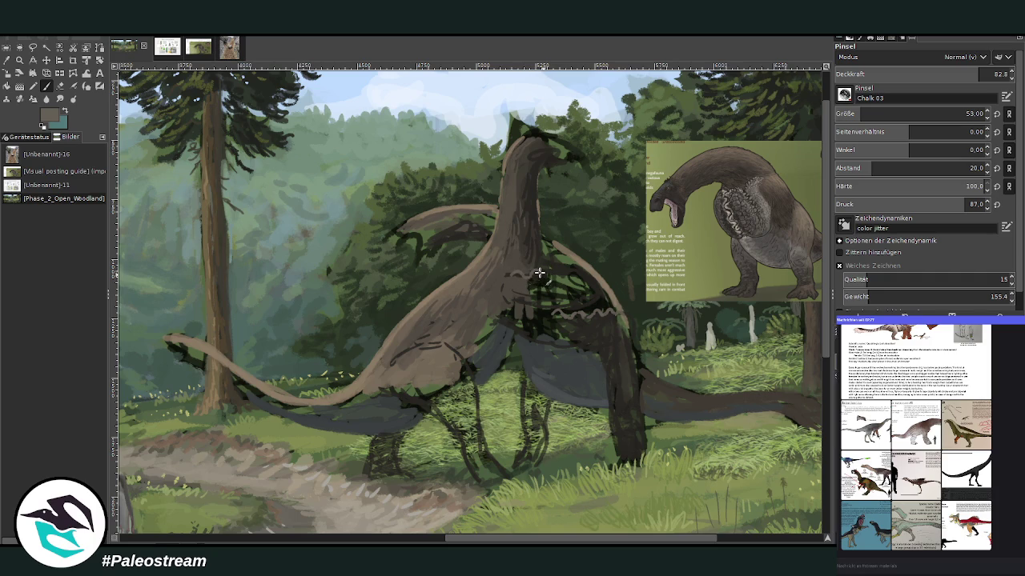
left_click_drag(547, 273, 599, 280)
left_click(807, 291, "ctrl")
left_click_drag(511, 277, 577, 276)
left_click_drag(574, 312, 616, 312)
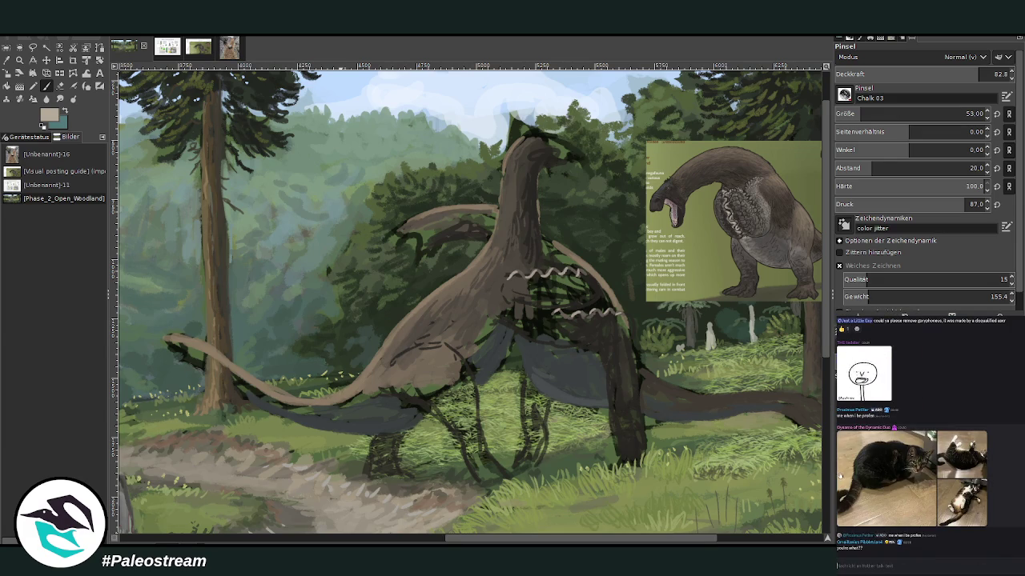
Browse the cat photos posted in the chat, then close the enlarged view.
left_click(871, 473)
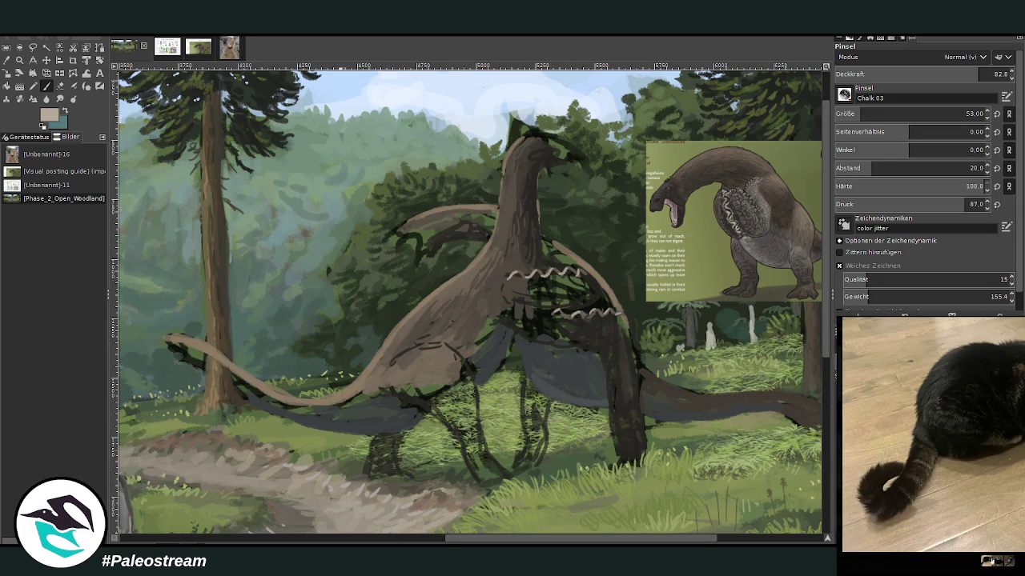
left_click(997, 562)
left_click(1007, 561)
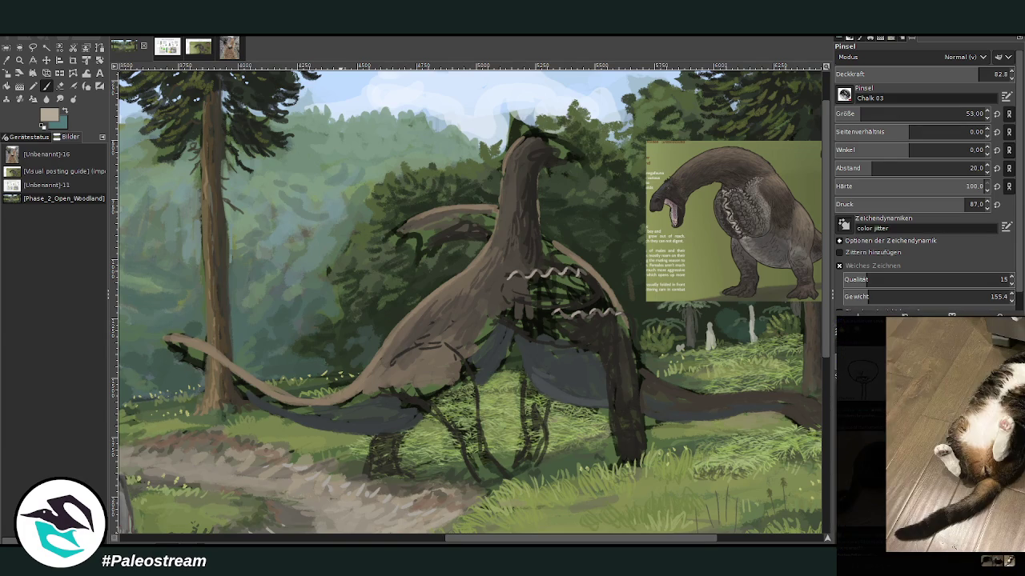
left_click(948, 564)
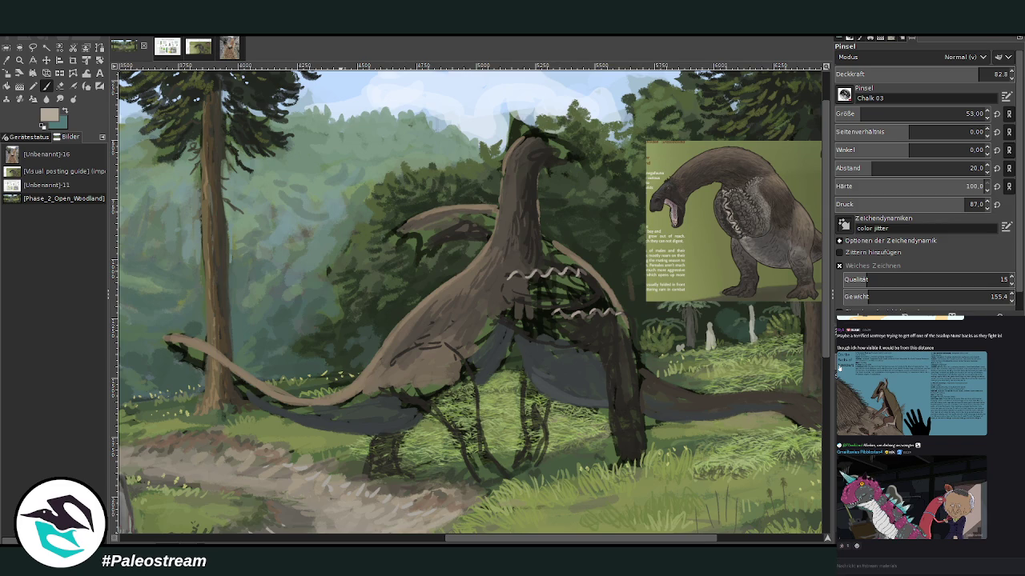
Dab light touches just below the upper scallop line on the chest.
scroll(929, 432, "up", 2)
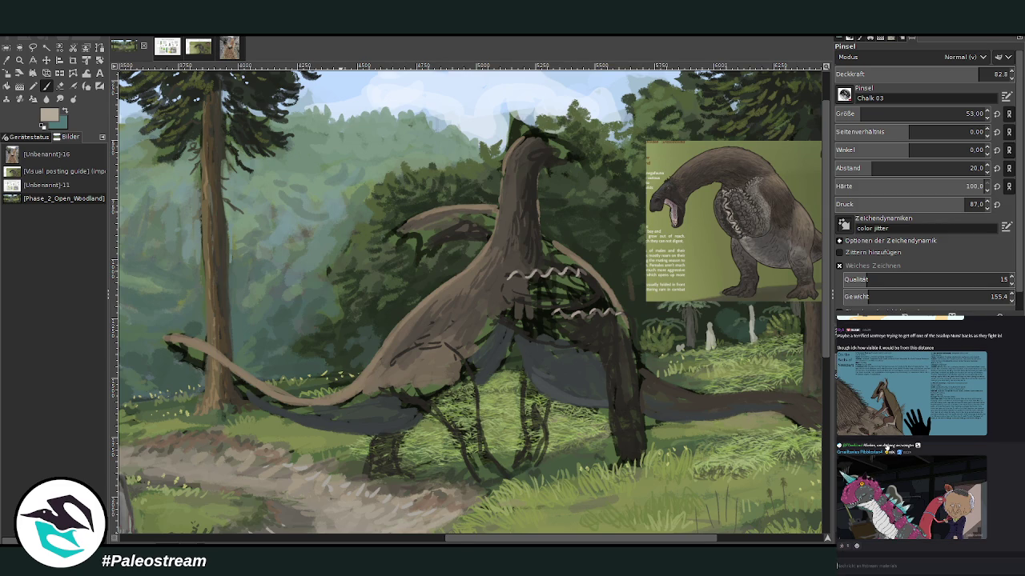
scroll(929, 432, "up", 2)
scroll(929, 432, "up", 2)
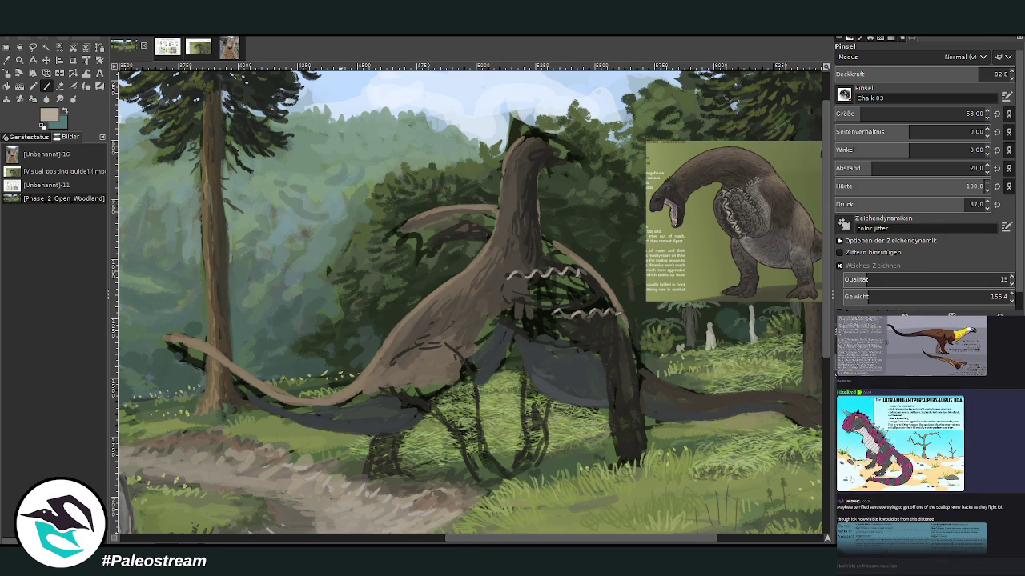
scroll(929, 433, "down", 3)
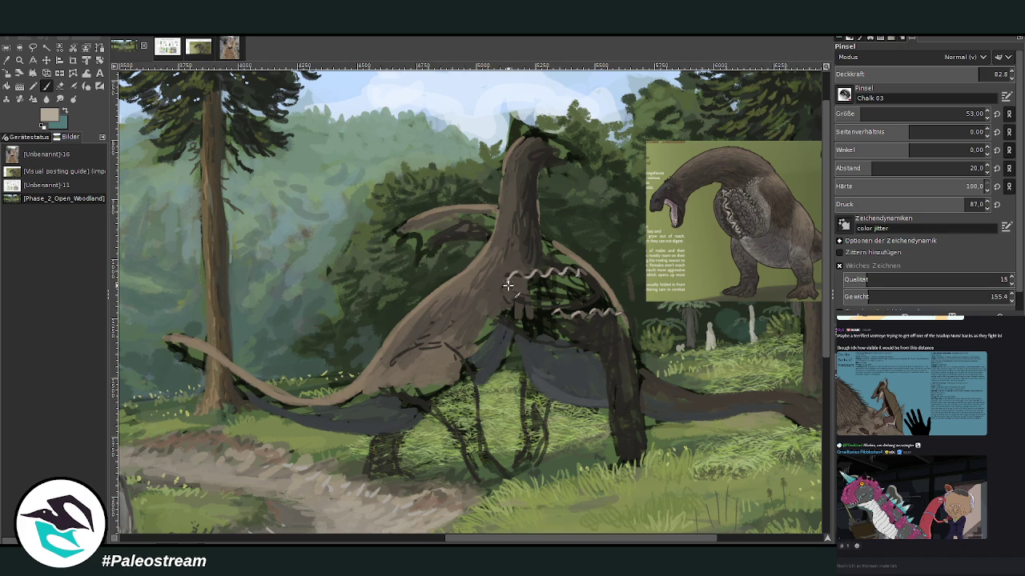
left_click_drag(506, 296, 512, 282)
scroll(843, 568, "up", 3)
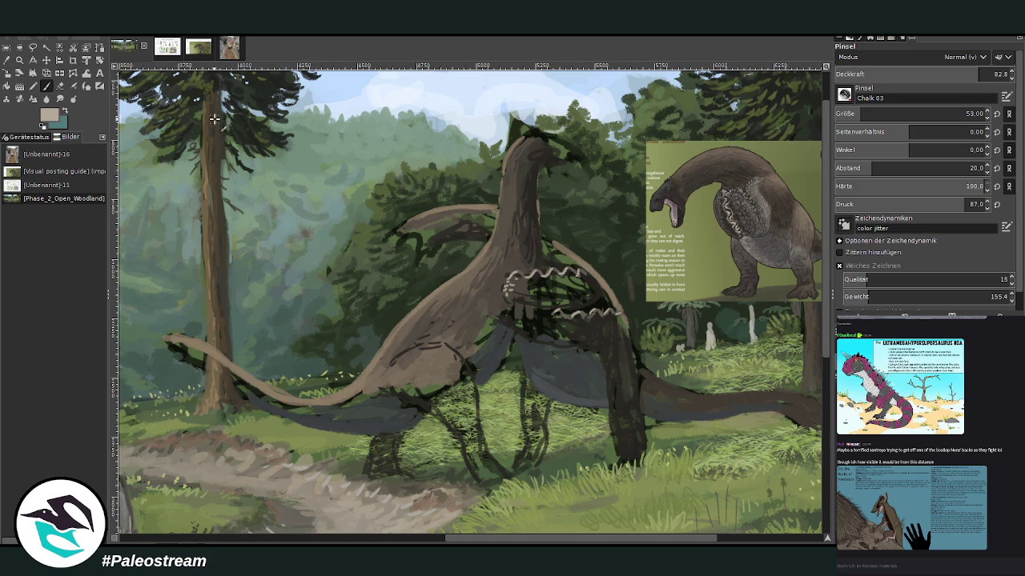
left_click(33, 74)
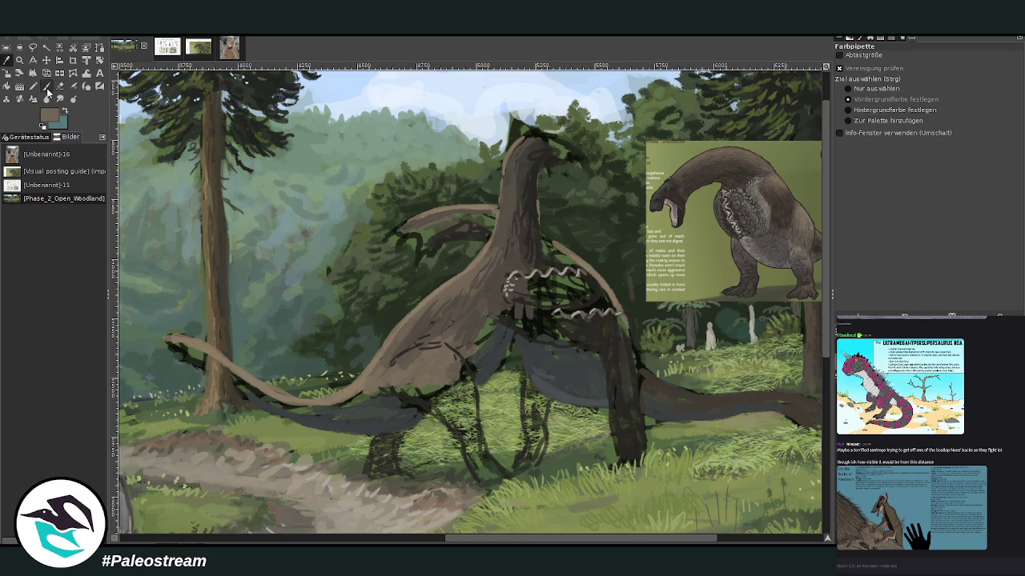
Lighten and smooth the creature's flank and repaint the tail's upper edge lighter brown.
left_click(47, 88)
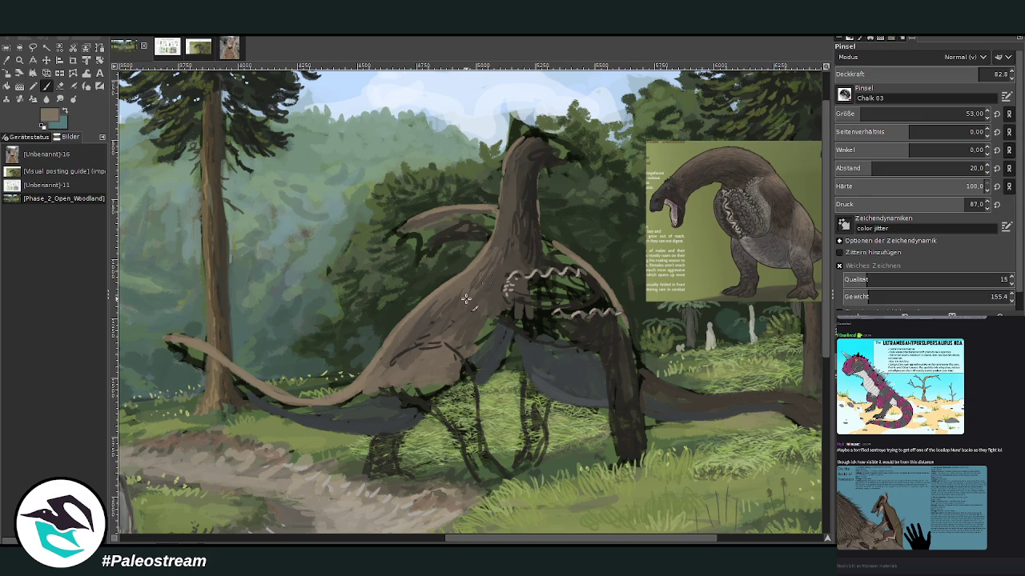
mouse_move(409, 361)
left_mouse_down()
mouse_move(393, 353)
mouse_move(400, 376)
mouse_move(393, 364)
mouse_move(370, 396)
mouse_move(331, 410)
left_mouse_up()
left_click_drag(578, 538, 642, 538)
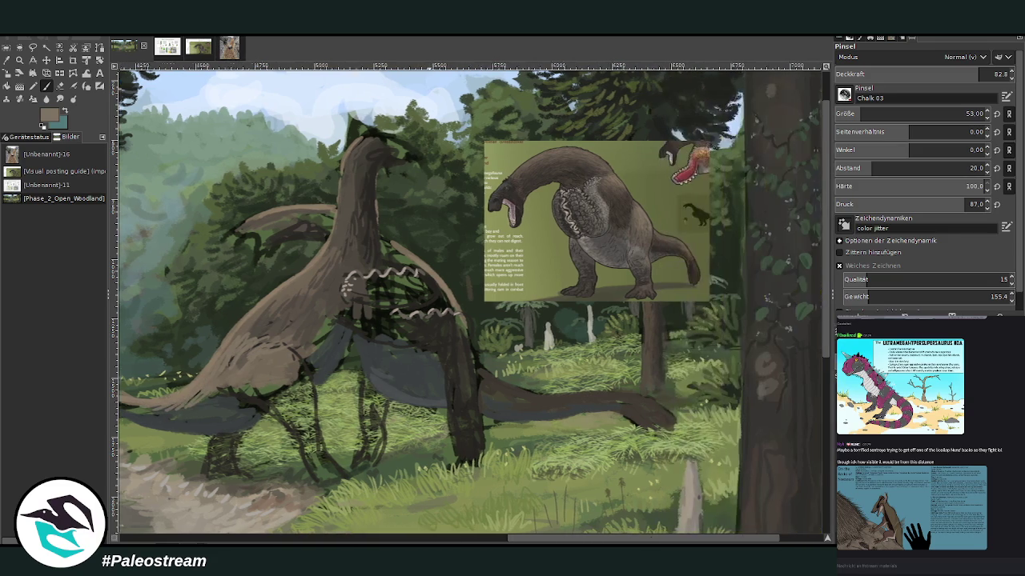
mouse_move(620, 394)
left_mouse_down()
mouse_move(652, 409)
mouse_move(529, 393)
mouse_move(649, 408)
mouse_move(622, 397)
left_mouse_up()
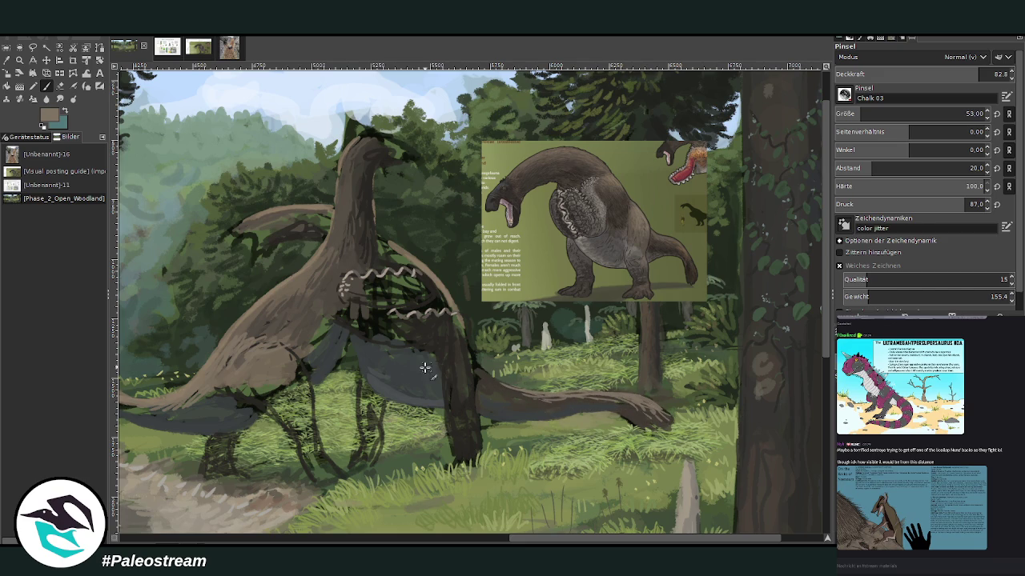
Shade the tail tip near the tree and the tail underside with sampled darker browns.
scroll(559, 532, "left", 5)
scroll(572, 449, "left", 1)
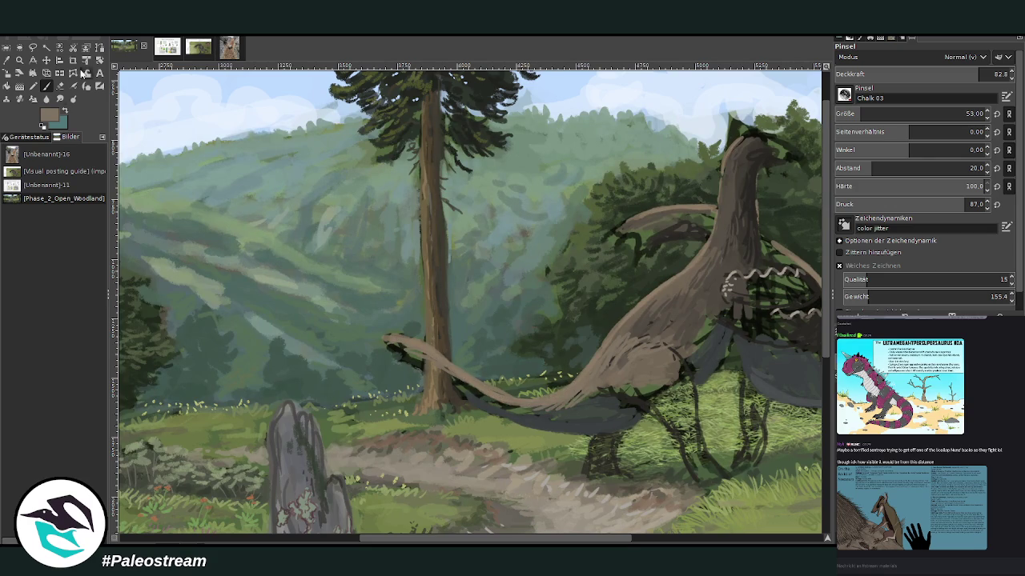
left_click(812, 309, "ctrl")
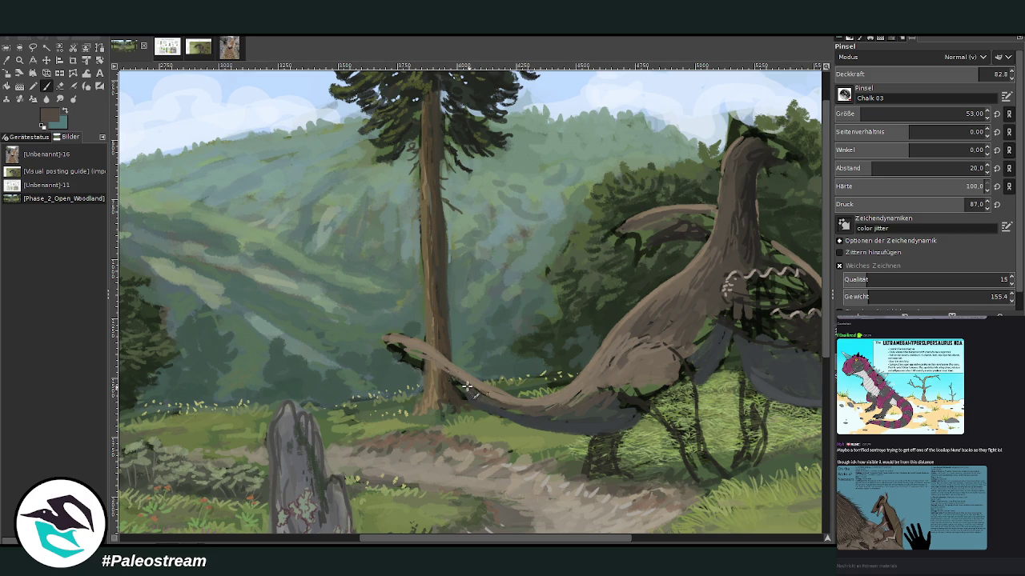
left_click_drag(420, 357, 388, 346)
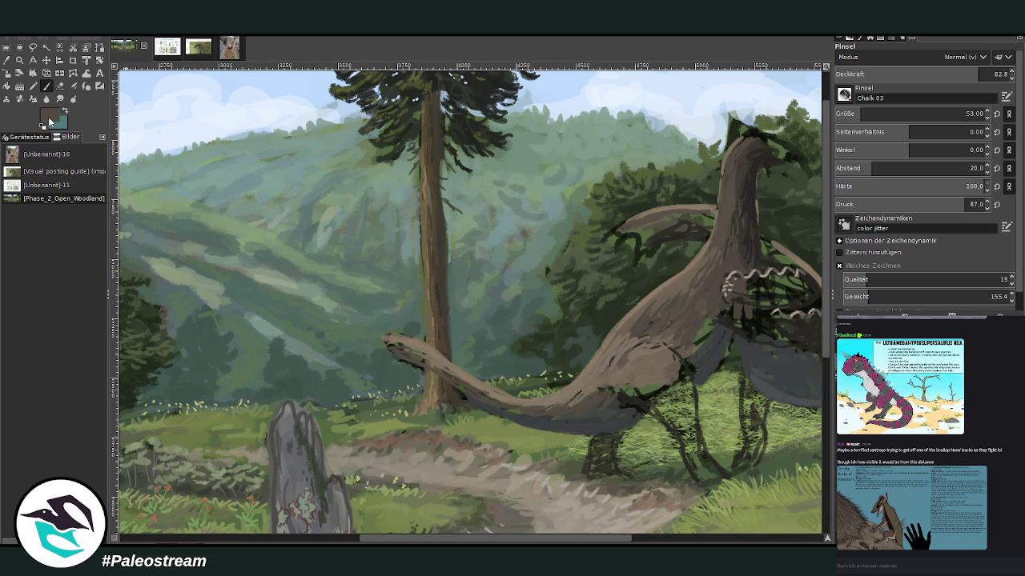
left_click(810, 320, "ctrl")
left_click_drag(406, 355, 378, 349)
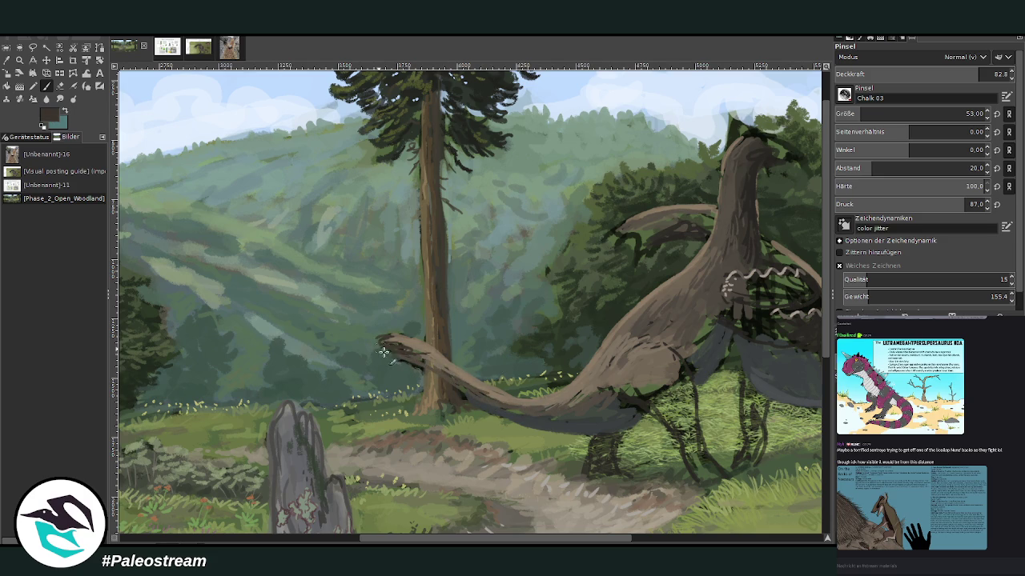
mouse_move(437, 366)
left_mouse_down()
mouse_move(392, 354)
mouse_move(481, 392)
mouse_move(400, 344)
mouse_move(436, 360)
mouse_move(477, 399)
left_mouse_up()
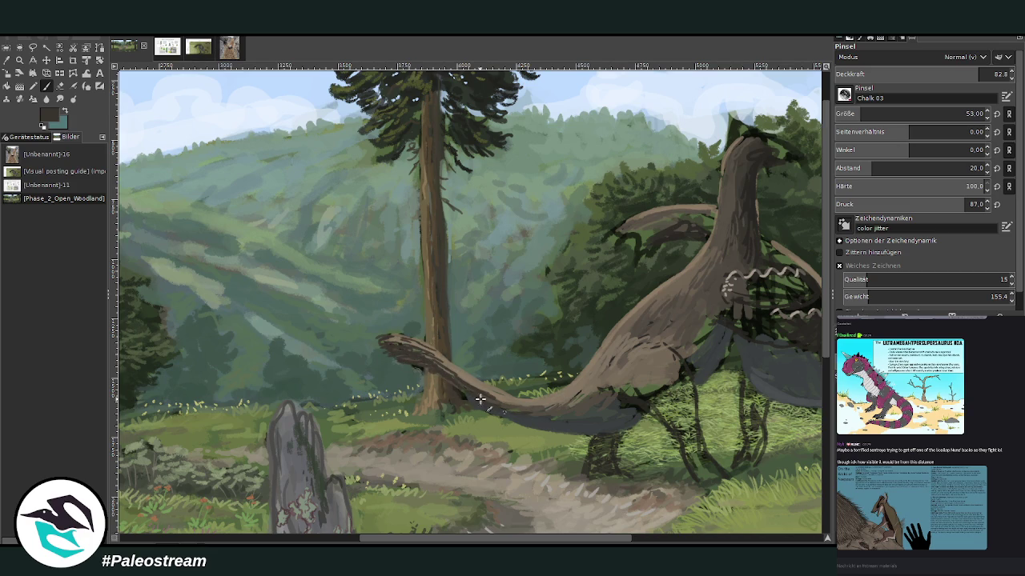
mouse_move(567, 413)
left_mouse_down()
mouse_move(531, 411)
mouse_move(565, 408)
left_mouse_up()
left_click_drag(620, 287, 358, 287)
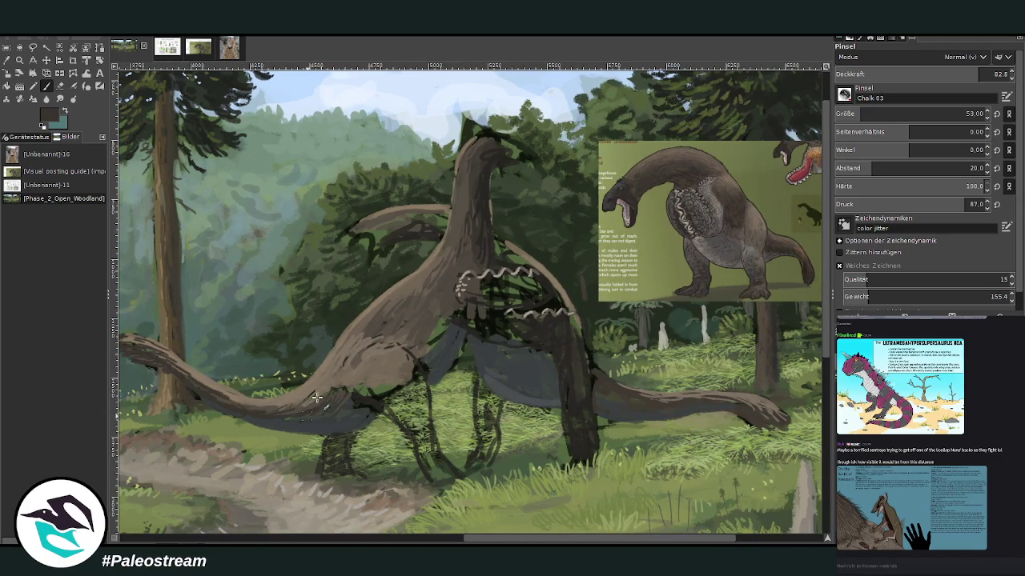
Darken the tail underside and belly, then paint the belly and hind leg down to the foot in brown.
left_click_drag(320, 412, 272, 409)
left_click_drag(360, 386, 372, 392)
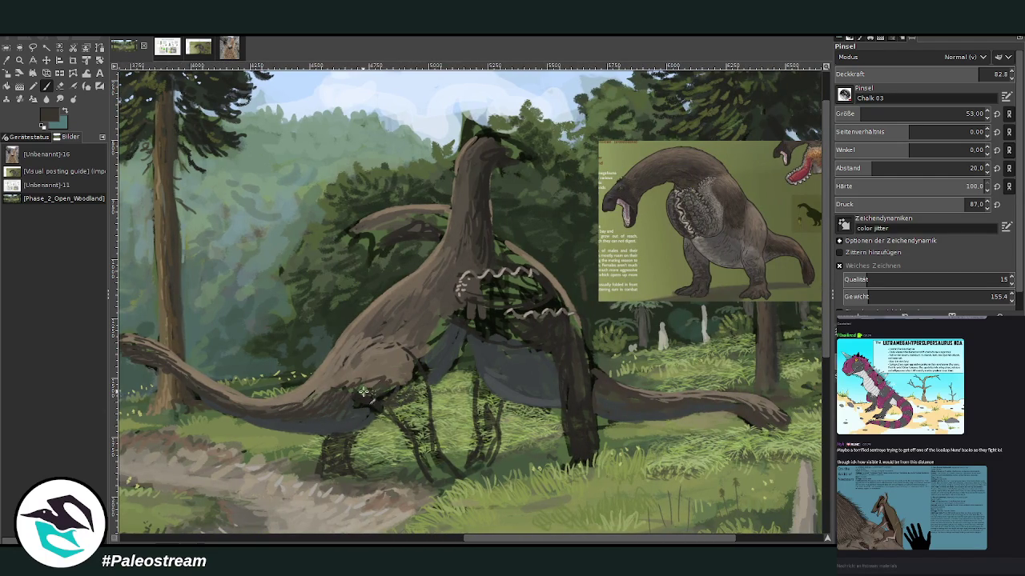
key("o")
left_click(430, 320)
left_click(46, 86)
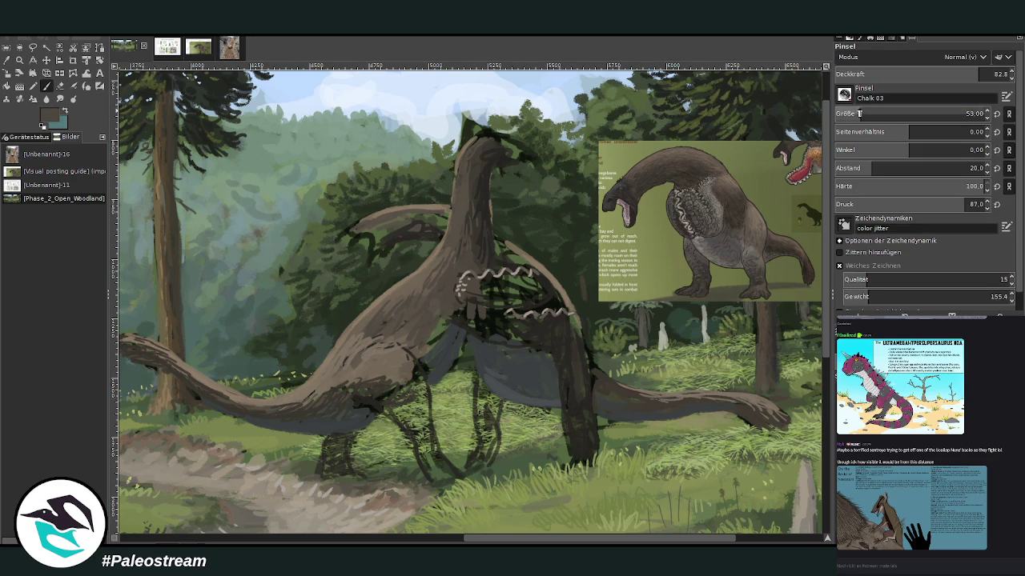
mouse_move(398, 377)
left_mouse_down()
mouse_move(373, 401)
mouse_move(428, 408)
left_mouse_up()
left_click_drag(416, 359, 437, 458)
mouse_move(420, 401)
left_mouse_down()
mouse_move(396, 440)
mouse_move(442, 477)
left_mouse_up()
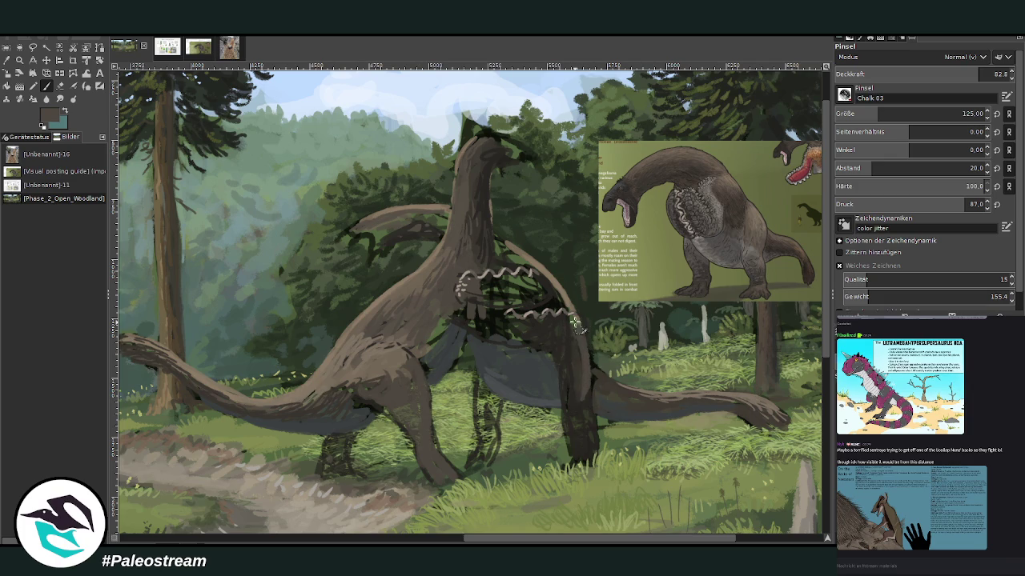
Darken the front, rear hind and middle legs, with opacity 55.2 to 80.1 and brush size 87.
left_click_drag(972, 74, 927, 74)
mouse_move(568, 358)
left_mouse_down()
mouse_move(582, 410)
mouse_move(575, 394)
left_mouse_up()
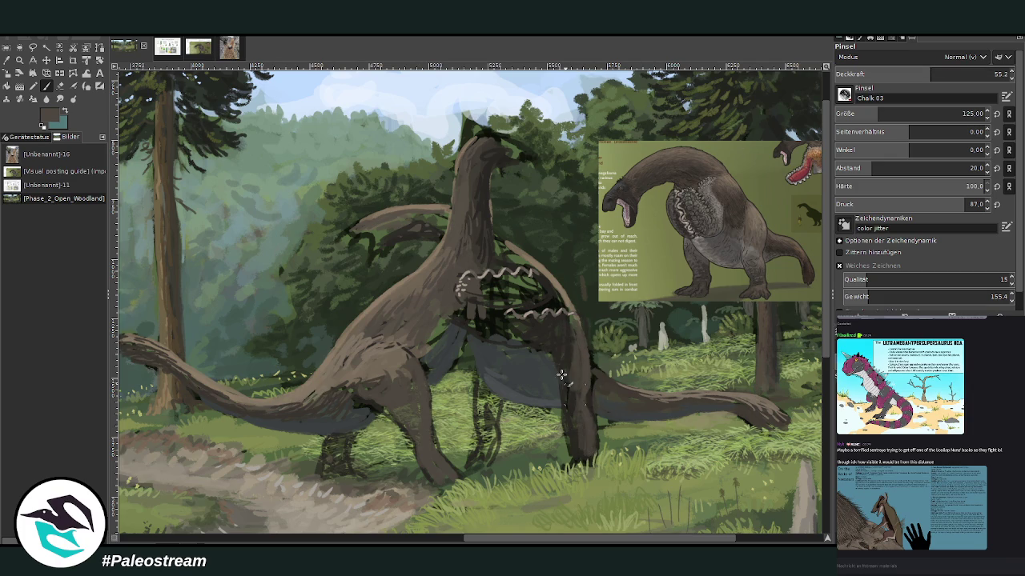
mouse_move(479, 400)
left_mouse_down()
mouse_move(479, 463)
mouse_move(491, 432)
left_mouse_up()
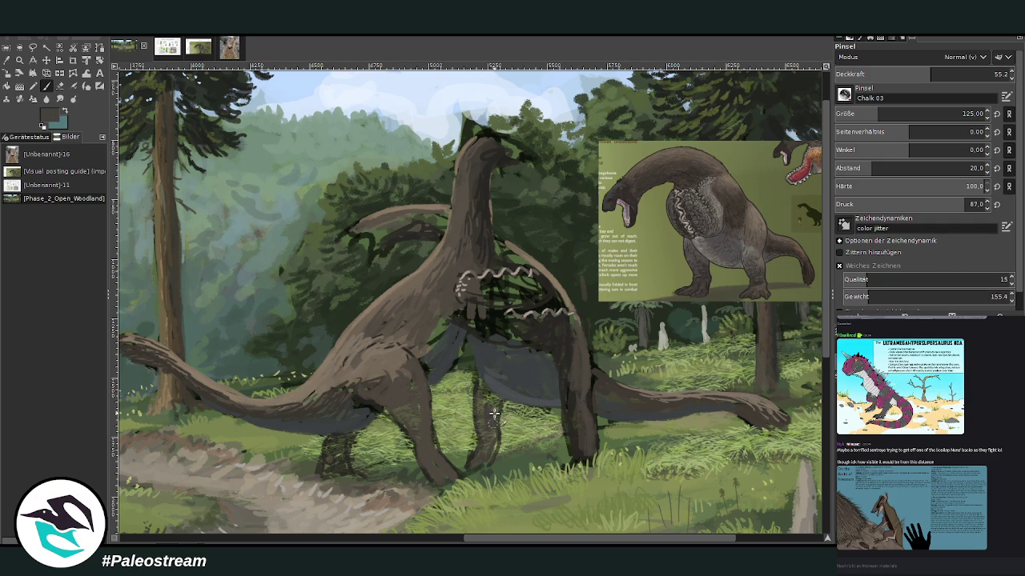
left_click(968, 68)
left_click_drag(969, 68, 975, 69)
left_click(871, 113)
mouse_move(493, 436)
left_mouse_down()
mouse_move(476, 469)
mouse_move(493, 400)
mouse_move(503, 403)
left_mouse_up()
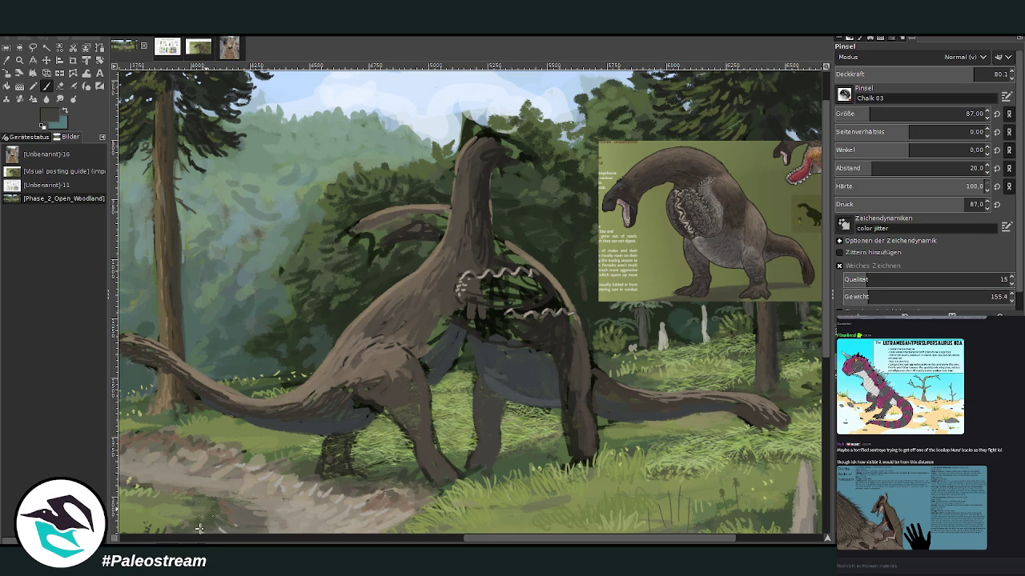
scroll(554, 493, "left", 3)
With sampled browns and a pencil at 56 opacity, smooth over the top of the creature's head.
scroll(529, 441, "left", 3)
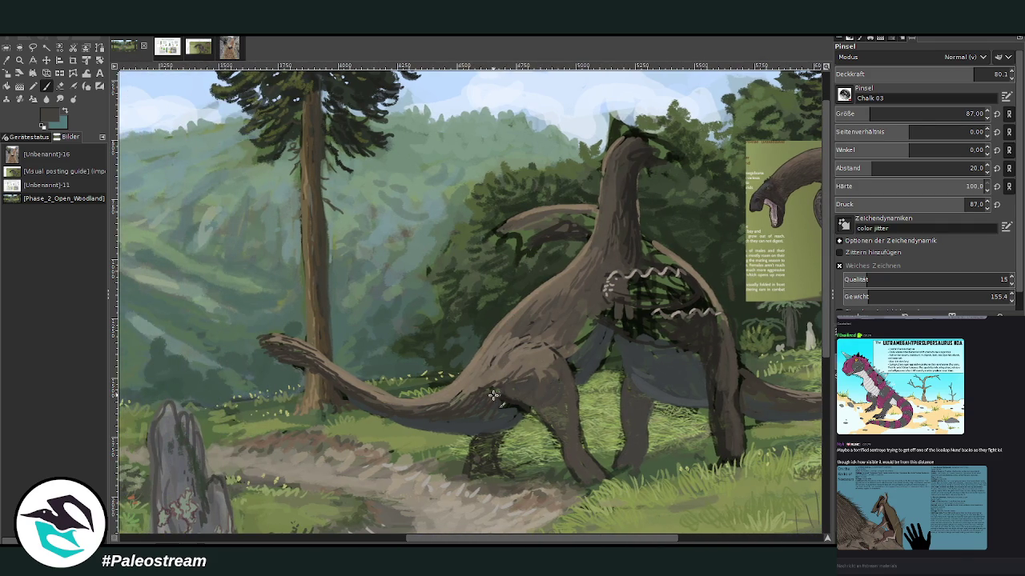
key("o")
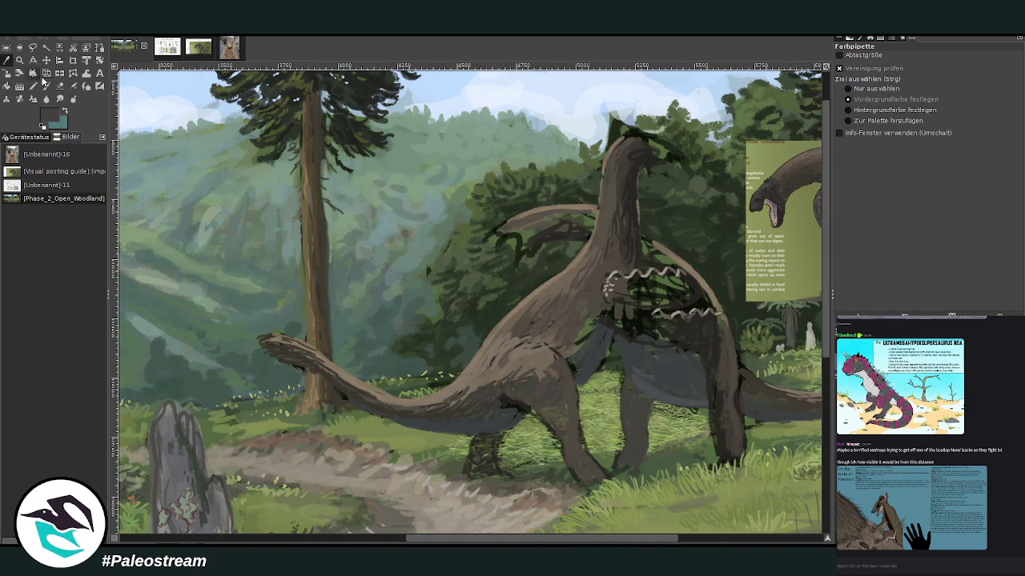
left_click(529, 362)
left_click(45, 86)
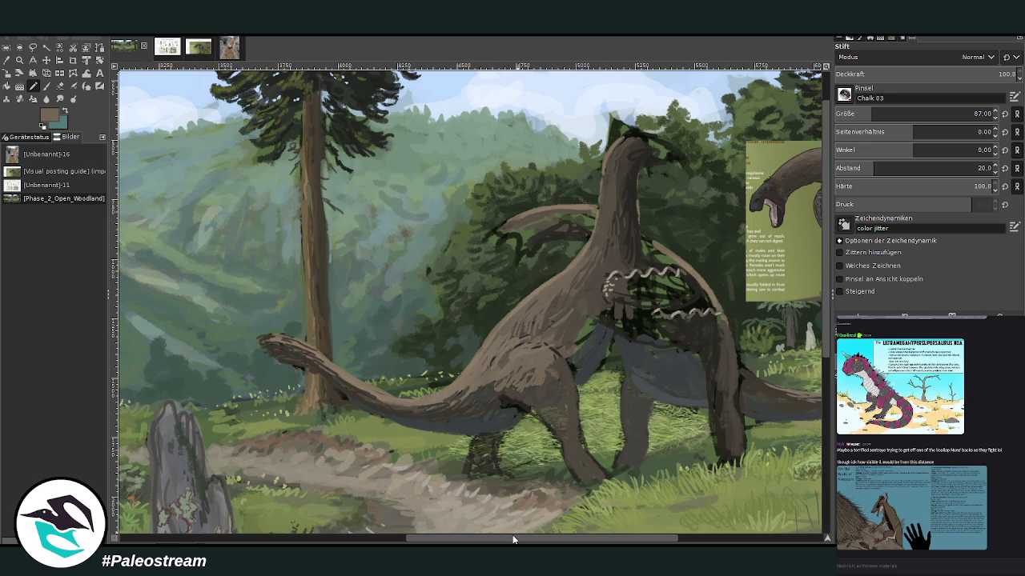
left_click_drag(513, 541, 552, 541)
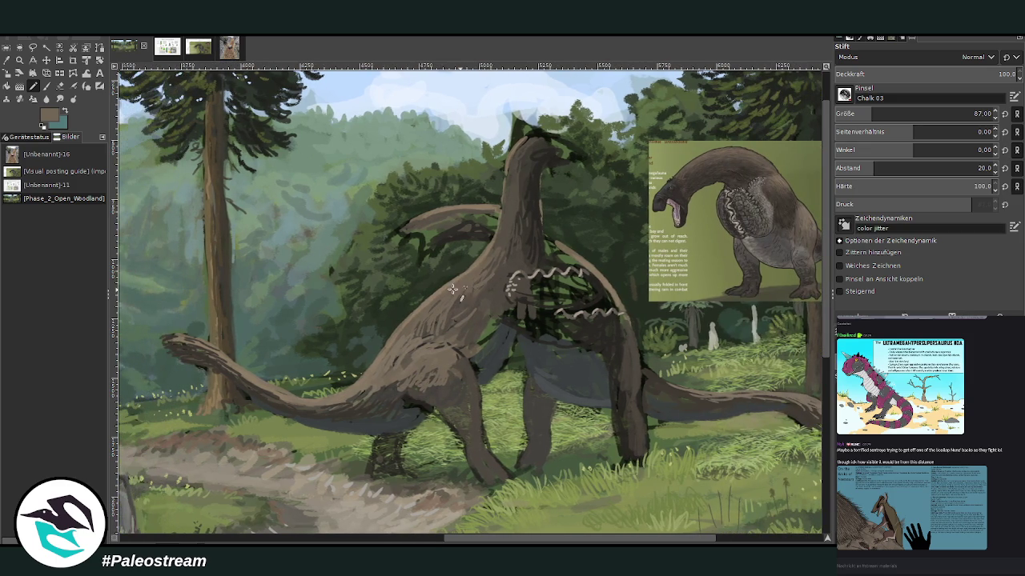
left_click(808, 298, "ctrl")
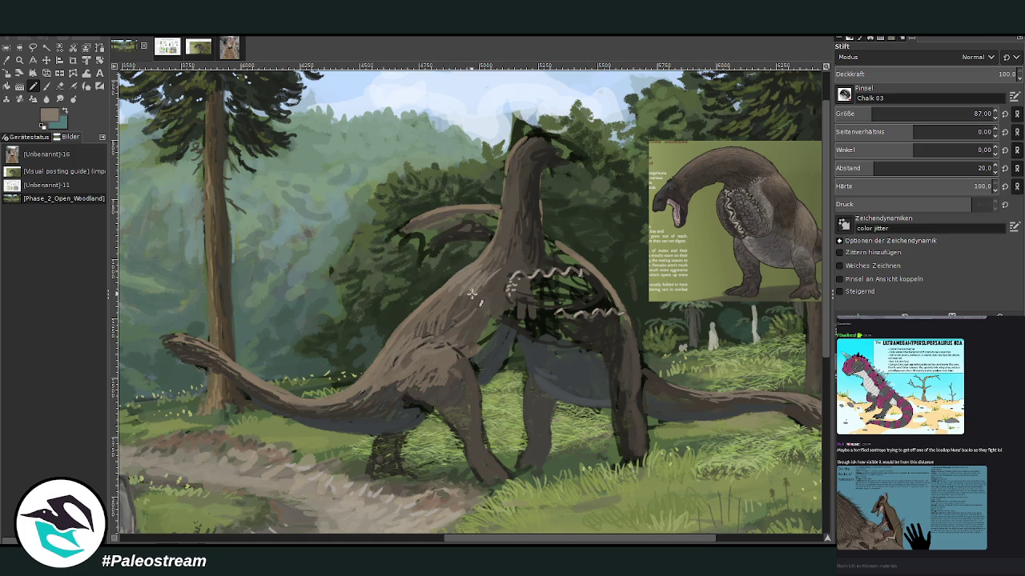
left_click_drag(969, 77, 937, 73)
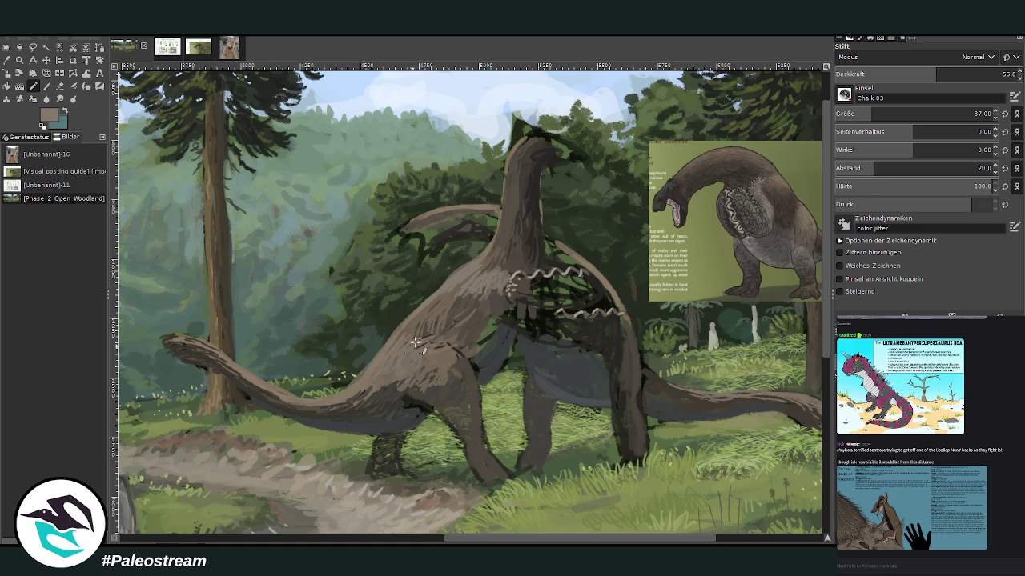
mouse_move(538, 537)
left_mouse_down()
mouse_move(566, 537)
mouse_move(536, 537)
left_mouse_up()
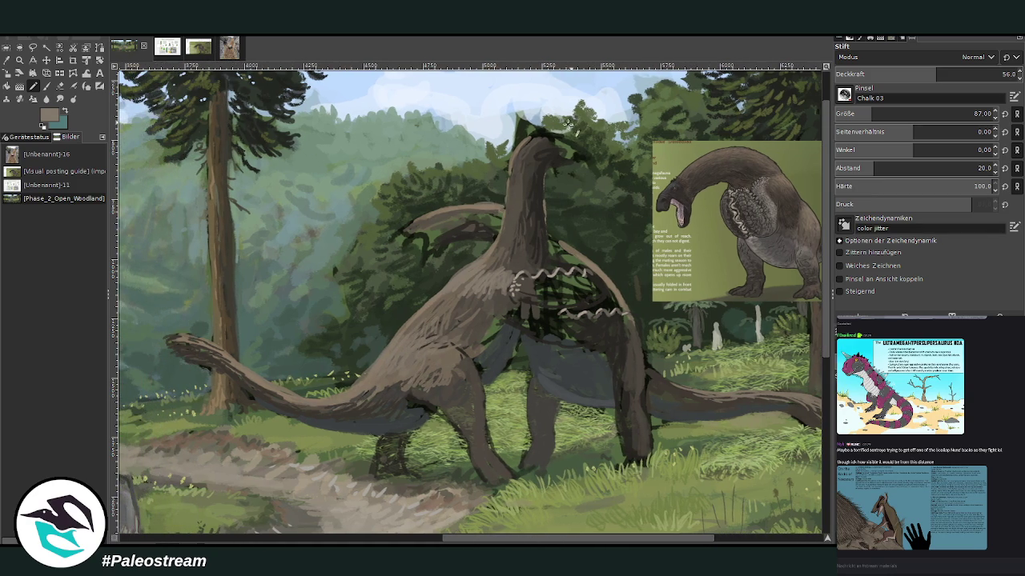
left_click_drag(543, 135, 524, 143)
Sketch the second creature's dark arched head and neck edge in near-black at 88.6 opacity.
left_click(804, 309, "ctrl")
left_click_drag(898, 76, 993, 75)
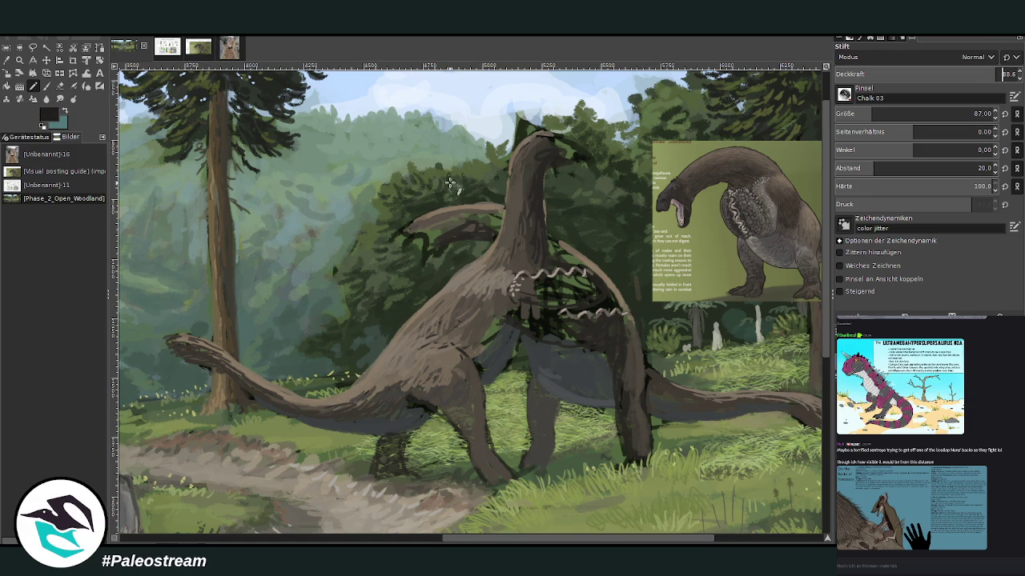
mouse_move(393, 240)
left_mouse_down()
mouse_move(379, 271)
mouse_move(411, 261)
left_mouse_up()
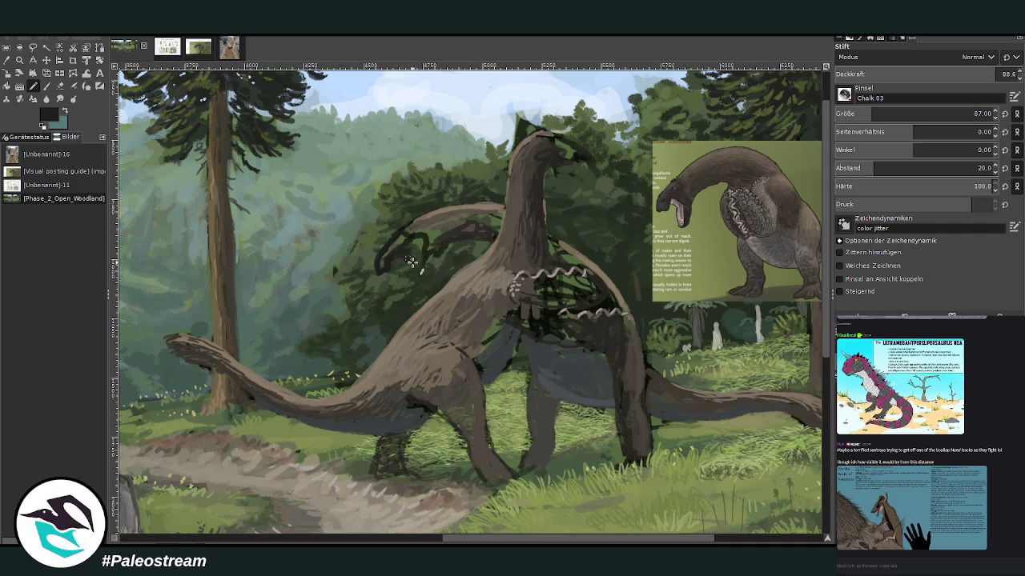
mouse_move(410, 263)
left_mouse_down()
mouse_move(409, 281)
mouse_move(419, 254)
mouse_move(415, 274)
mouse_move(411, 238)
mouse_move(385, 268)
mouse_move(400, 242)
mouse_move(423, 250)
mouse_move(441, 238)
mouse_move(413, 265)
mouse_move(384, 264)
mouse_move(419, 234)
mouse_move(448, 247)
left_mouse_up()
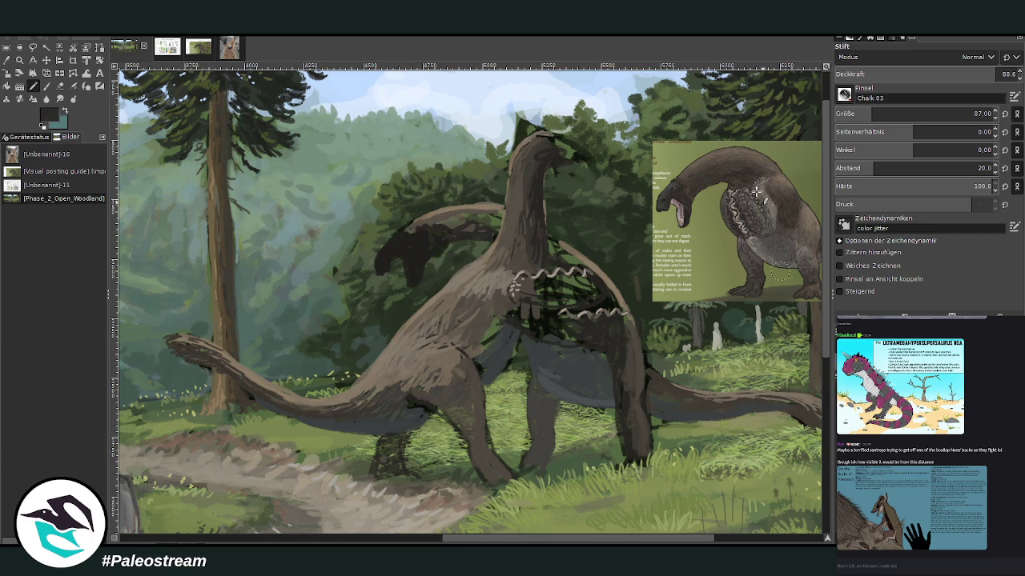
mouse_move(411, 238)
left_mouse_down()
mouse_move(473, 218)
mouse_move(456, 229)
mouse_move(485, 232)
mouse_move(437, 252)
mouse_move(492, 236)
mouse_move(500, 220)
mouse_move(469, 222)
mouse_move(488, 224)
mouse_move(460, 236)
left_mouse_up()
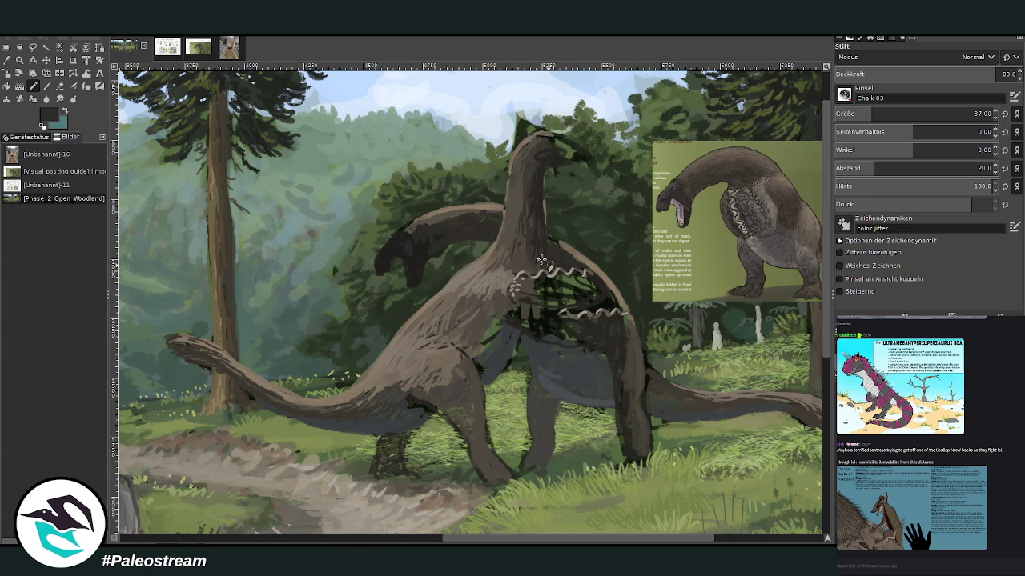
Add a thin darker stroke along the neck and lighten the left neck's top edge at lower opacity.
left_click_drag(980, 74, 937, 73)
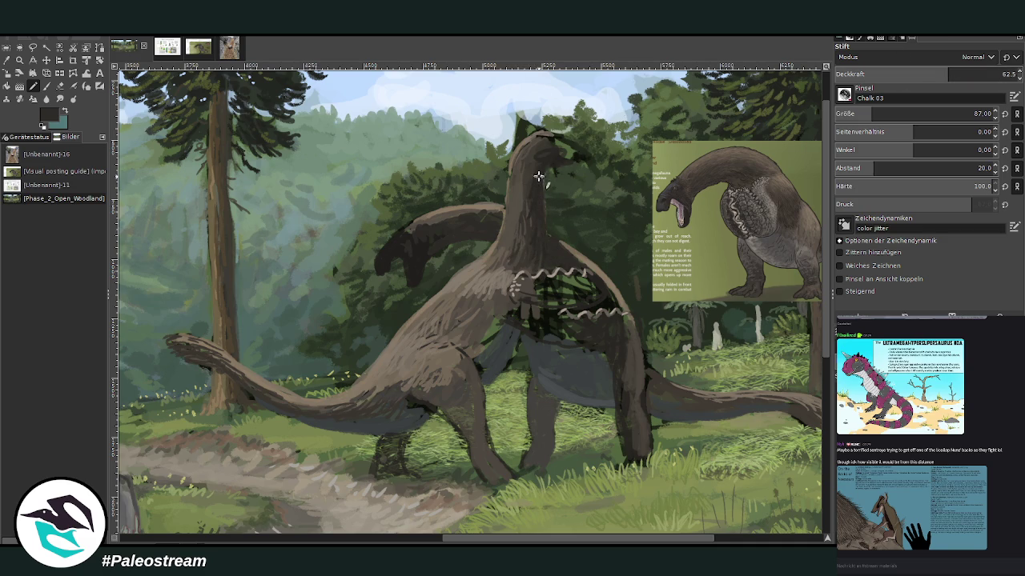
left_click_drag(530, 184, 507, 246)
left_click(911, 73)
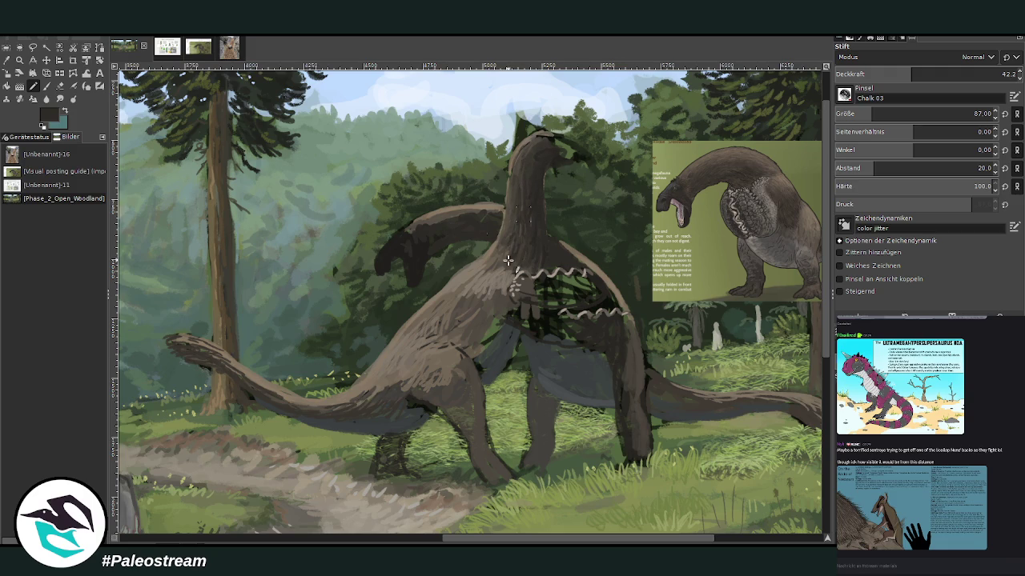
left_click_drag(439, 217, 490, 213)
key("o")
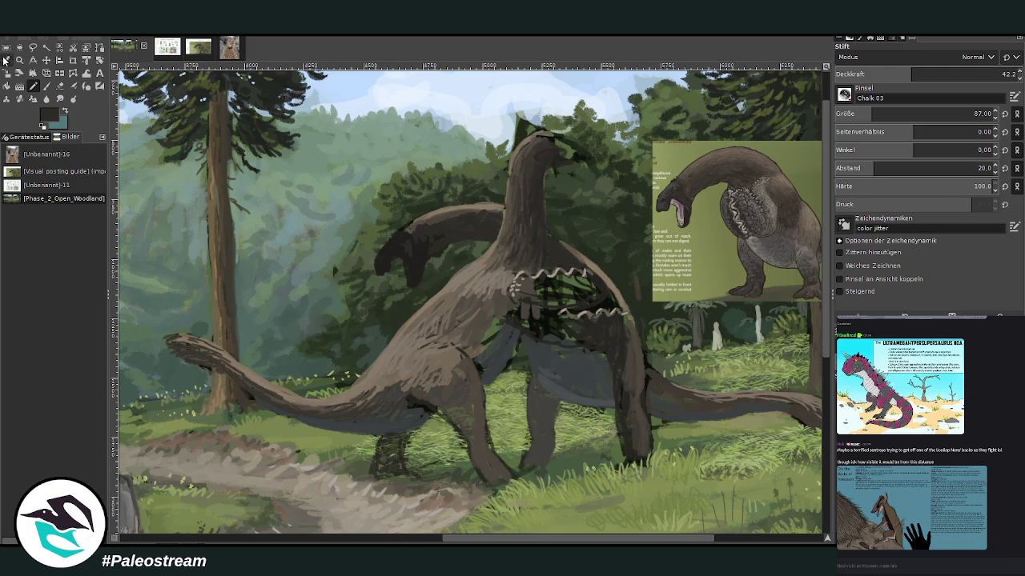
left_click(498, 252)
key("p")
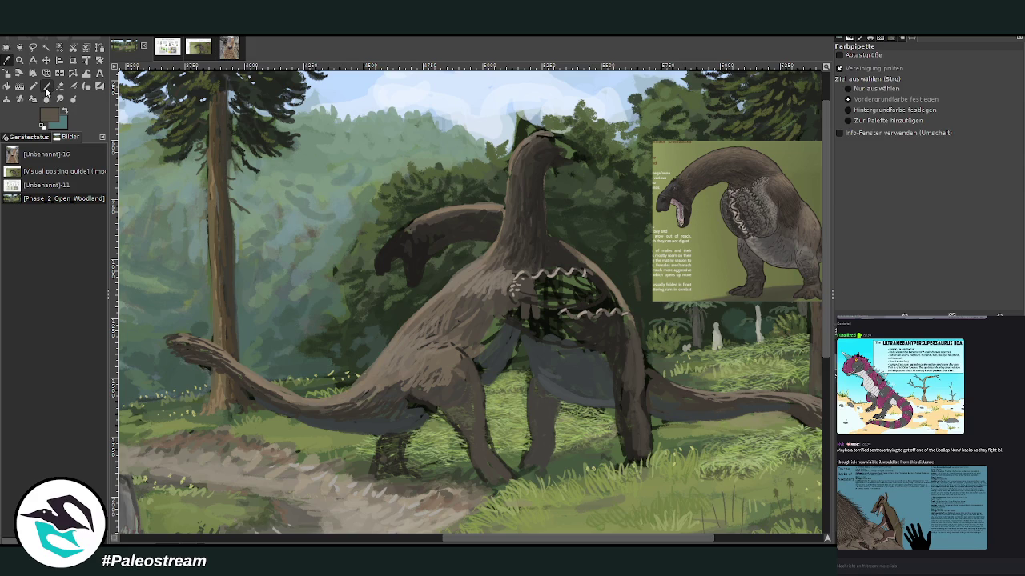
Repaint the top edge of the left neck with a size 49 brush at 83.4 opacity.
left_click(866, 113)
left_click(983, 72)
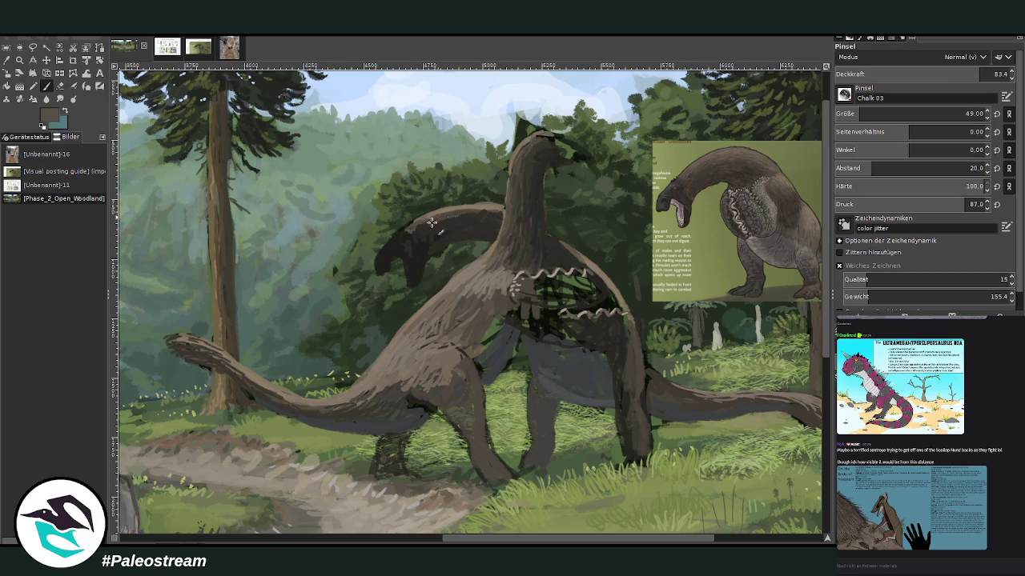
left_click_drag(437, 212, 506, 217)
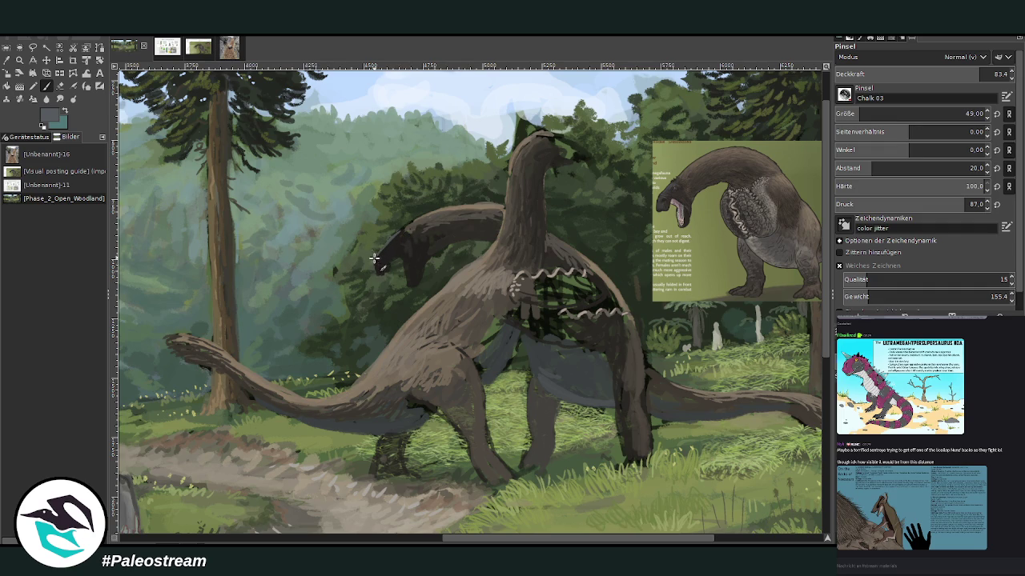
Darken the open-mouthed jaw in near-black and lighten the top of the head.
left_click_drag(390, 257, 398, 256)
left_click(402, 261)
left_click(939, 74)
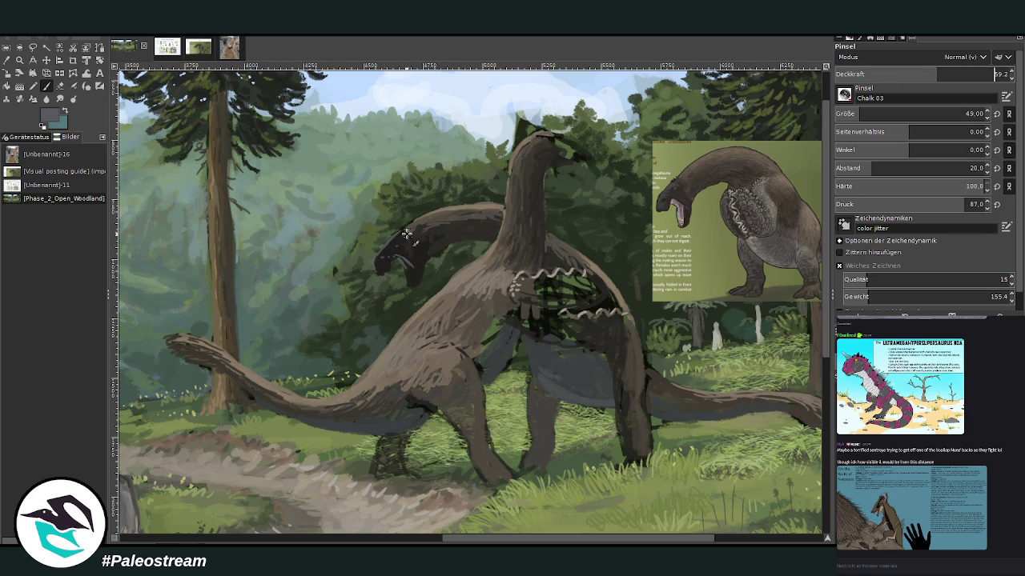
left_click_drag(418, 229, 400, 240)
left_click(804, 337, "ctrl")
left_click_drag(405, 265, 410, 270)
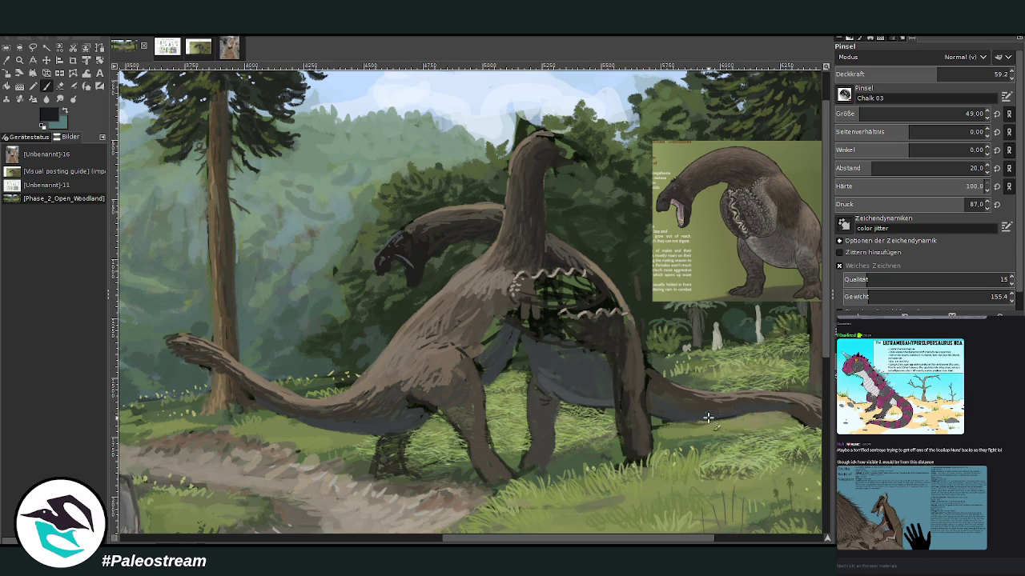
scroll(450, 340, "down", 2)
scroll(449, 339, "down", 1)
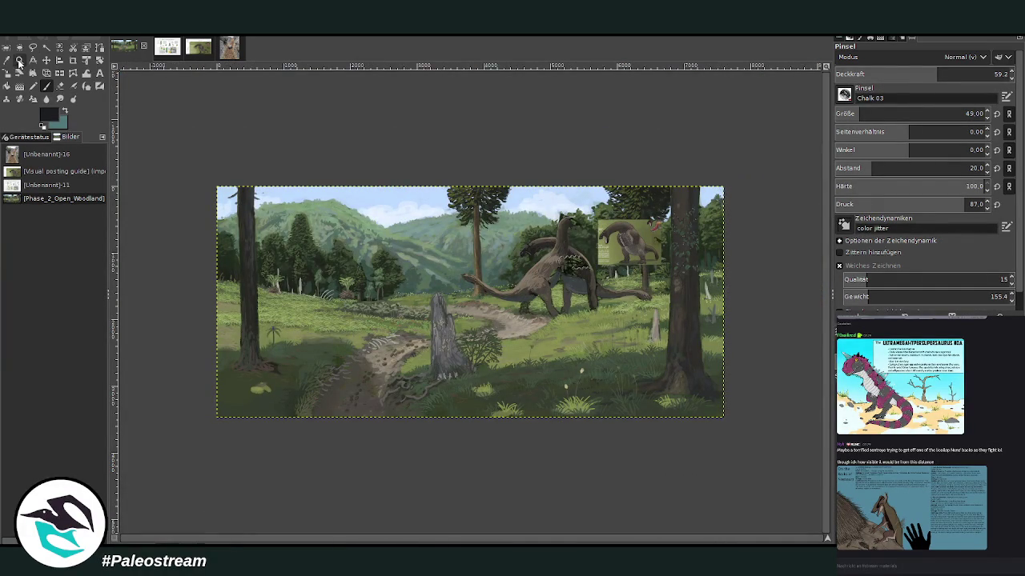
Zoom in on the fighting creatures and set the brush to size 76 at 90.5 opacity.
left_click(19, 63)
left_click(499, 238)
mouse_move(345, 133)
left_mouse_down()
mouse_move(552, 344)
mouse_move(637, 454)
left_mouse_up()
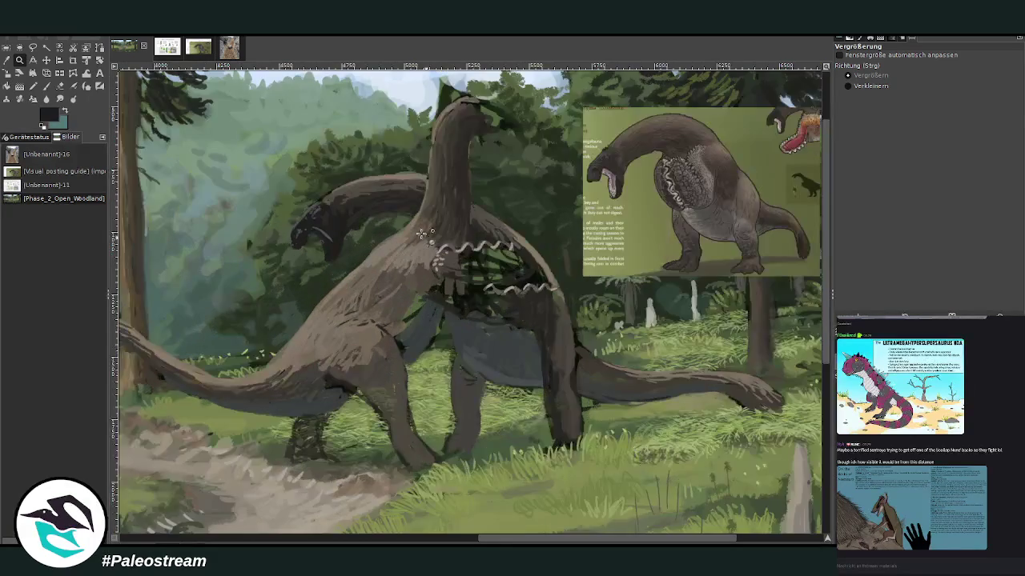
left_click_drag(253, 118, 641, 502)
left_click(6, 60)
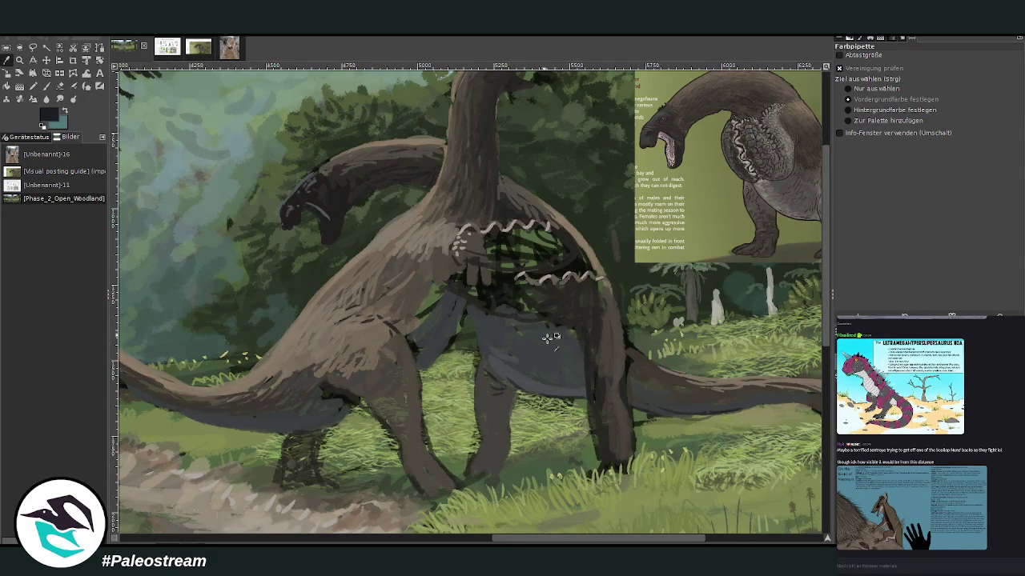
left_click(47, 85)
left_click_drag(858, 117, 961, 115)
left_click(960, 75)
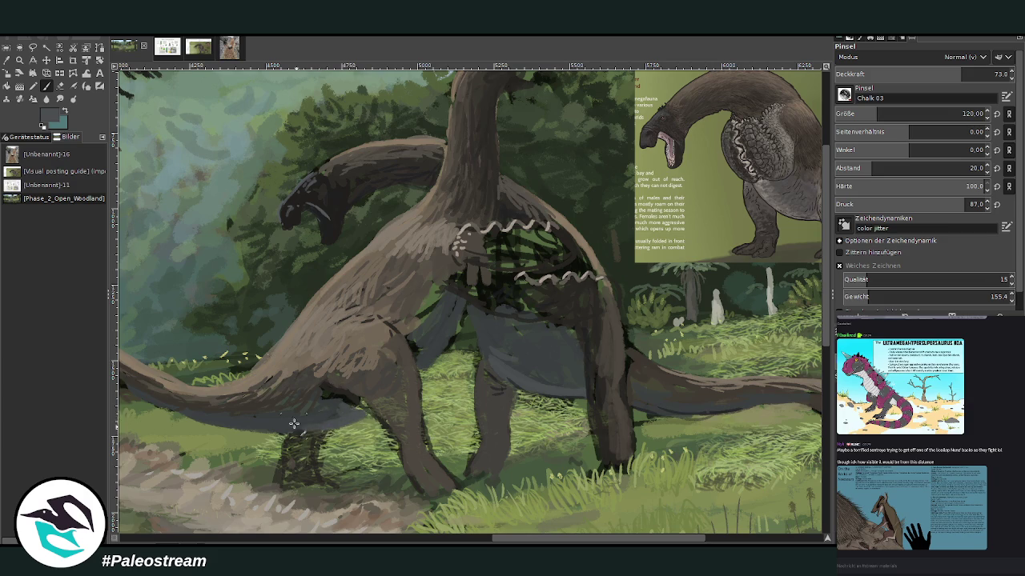
left_click_drag(960, 72, 978, 73)
left_click(867, 113)
Darken the belly underside, then add a blue-grey highlight and blend olive green over it.
mouse_move(424, 385)
left_mouse_down()
mouse_move(458, 321)
mouse_move(425, 370)
mouse_move(416, 354)
left_mouse_up()
mouse_move(371, 390)
left_mouse_down()
mouse_move(362, 414)
mouse_move(340, 424)
mouse_move(261, 429)
left_mouse_up()
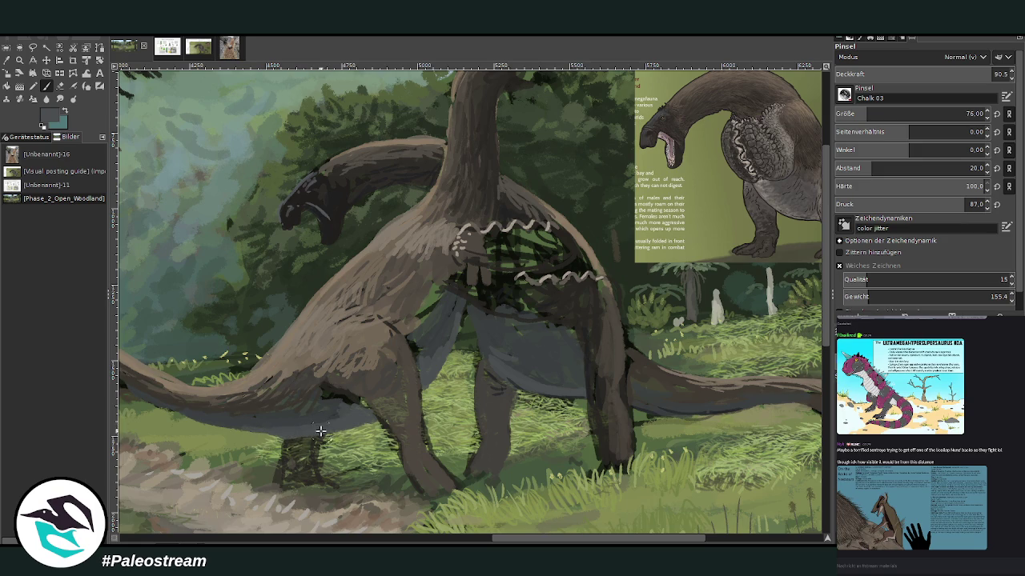
left_click_drag(357, 425, 358, 411)
left_click(799, 311, "ctrl")
left_click(930, 74)
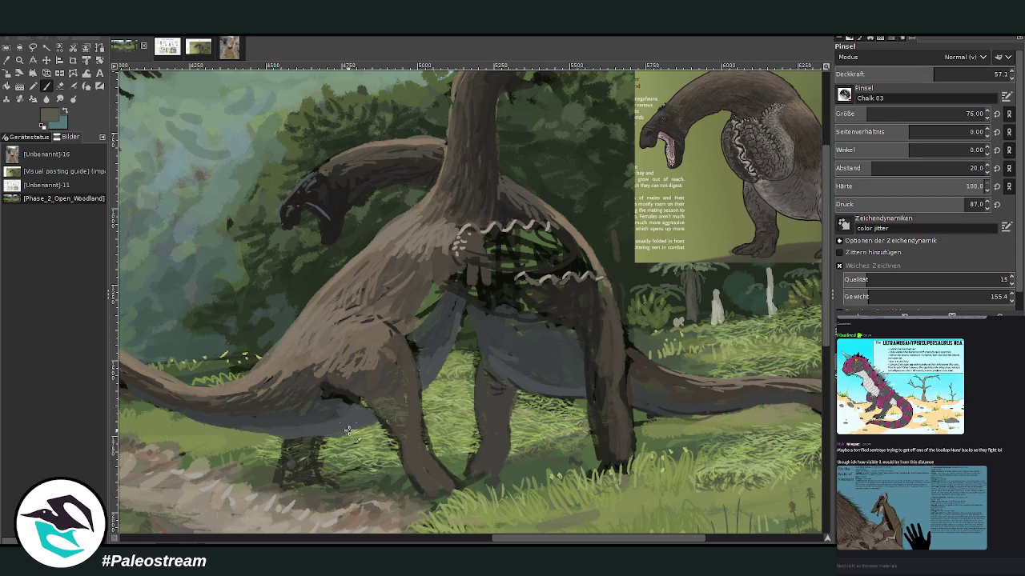
mouse_move(331, 436)
left_mouse_down()
mouse_move(213, 424)
mouse_move(257, 413)
mouse_move(365, 417)
left_mouse_up()
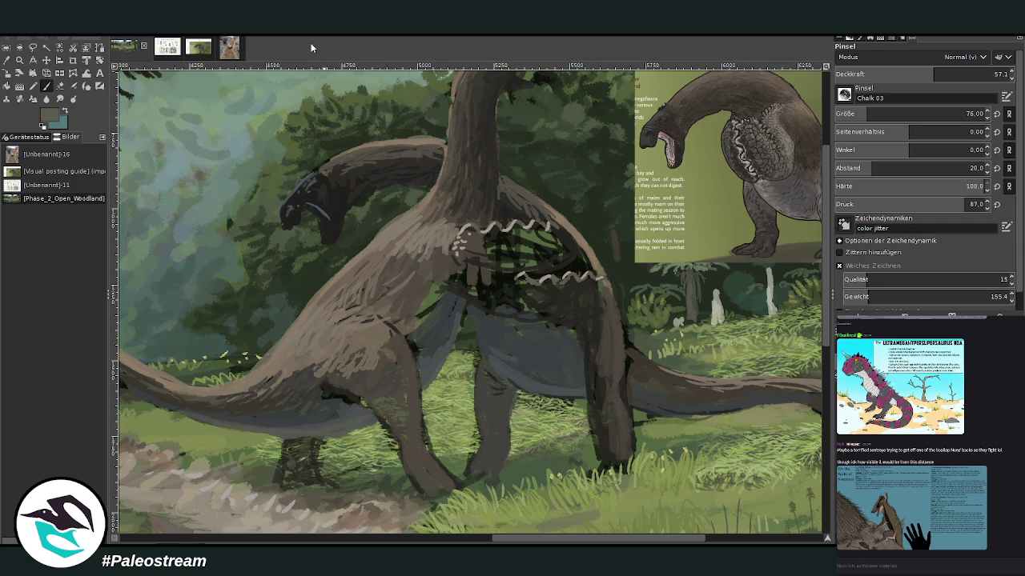
left_click(810, 306, "ctrl")
left_click(908, 74)
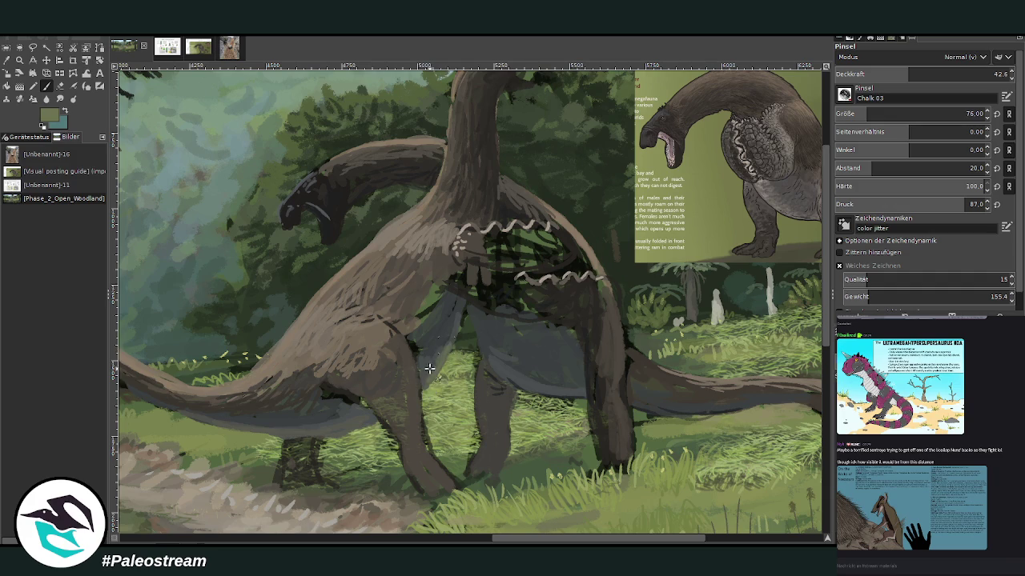
mouse_move(520, 377)
left_mouse_down()
mouse_move(571, 397)
mouse_move(611, 380)
mouse_move(705, 415)
mouse_move(680, 415)
left_mouse_up()
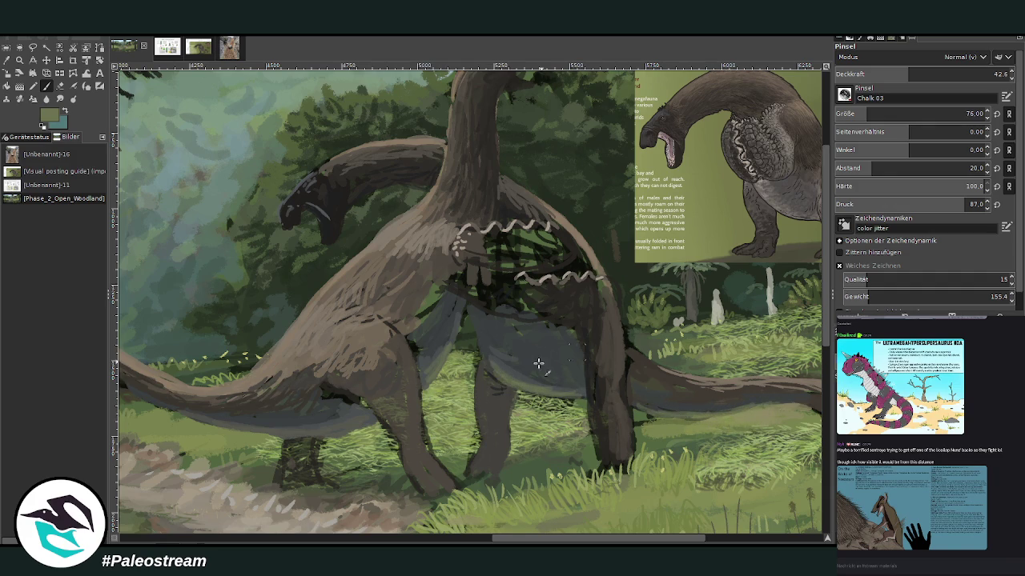
At 77.6 opacity, repaint the pale belly shading and area under the tail in darker brown-grey.
key("o")
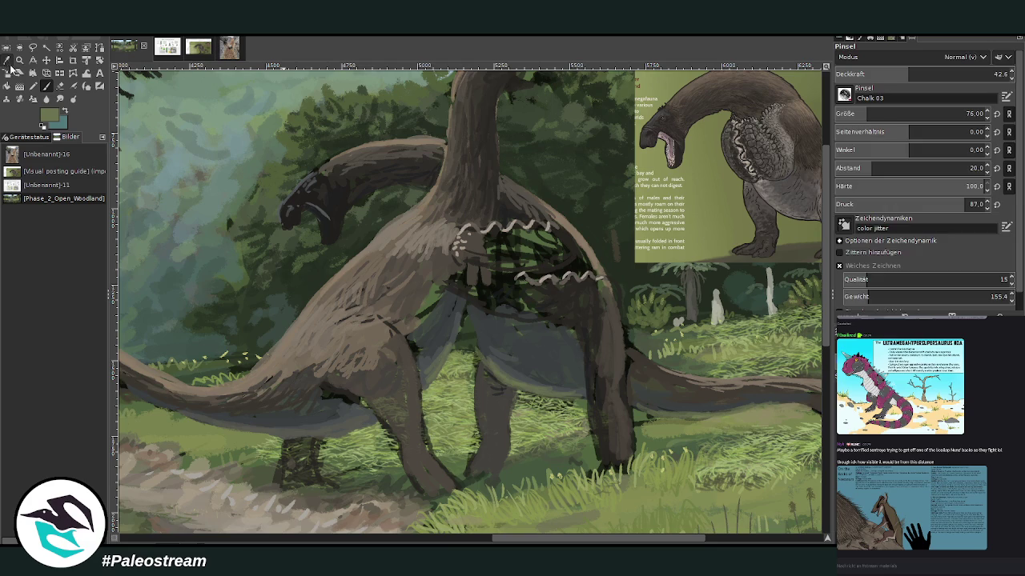
key("p")
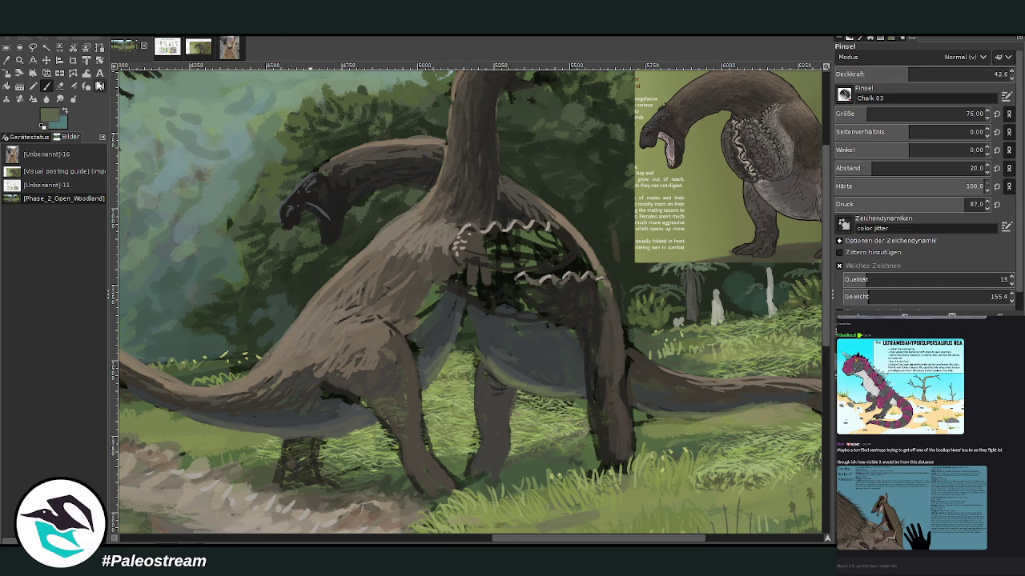
left_click_drag(931, 76, 971, 76)
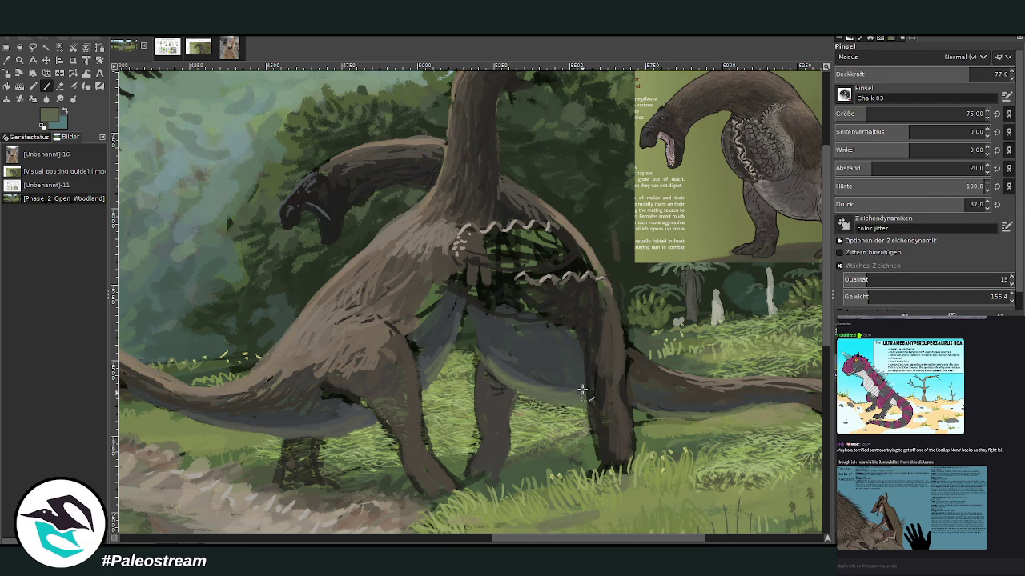
left_click(574, 373, "ctrl")
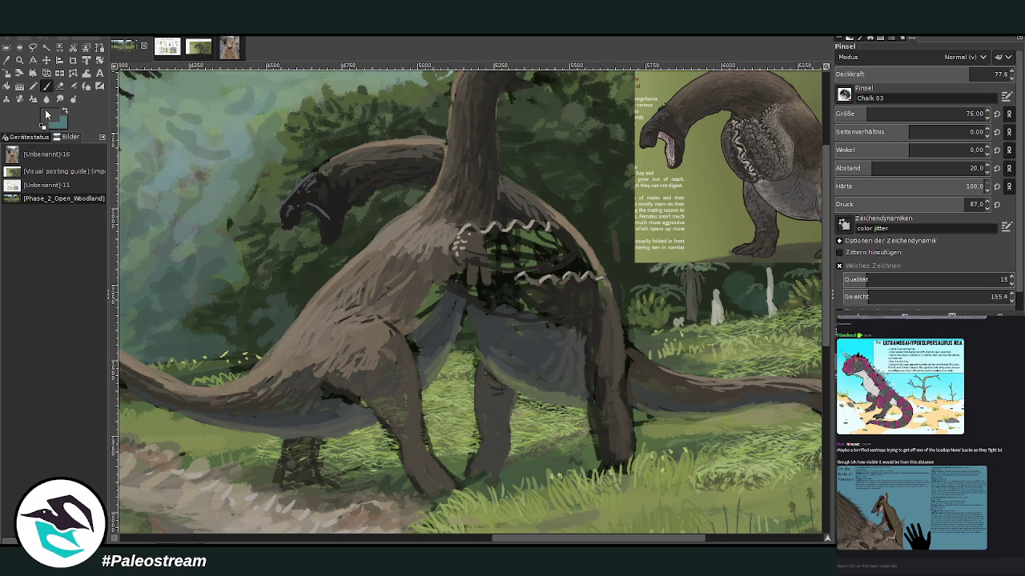
left_click(799, 320, "ctrl")
mouse_move(426, 344)
left_mouse_down()
mouse_move(432, 293)
mouse_move(420, 313)
mouse_move(449, 293)
mouse_move(399, 328)
left_mouse_up()
left_click_drag(329, 390, 352, 404)
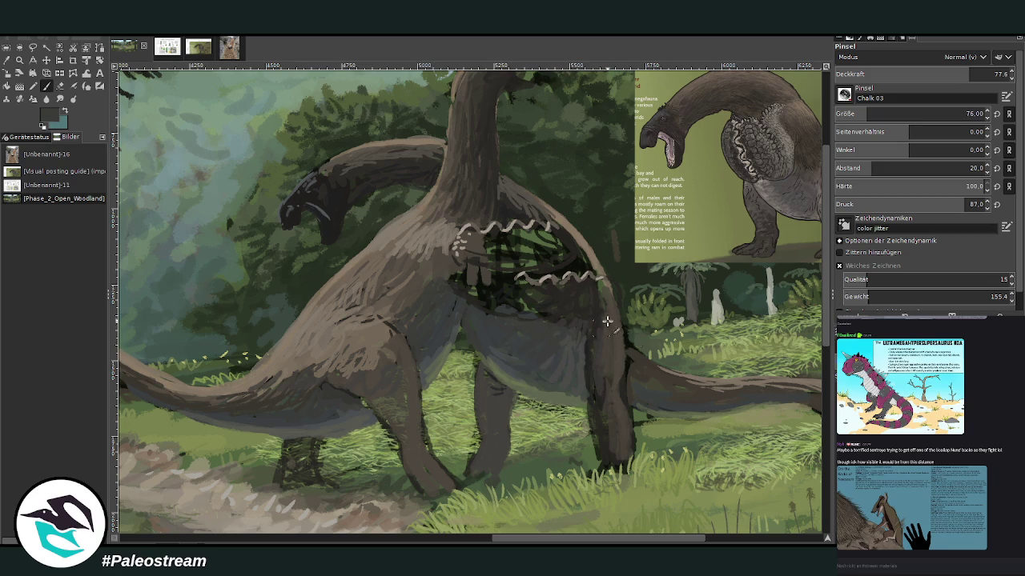
Set the brush to size 38 at 85.6 opacity and sample a slightly different colour.
left_click(984, 74)
left_click(966, 113)
scroll(489, 542, "right", 1)
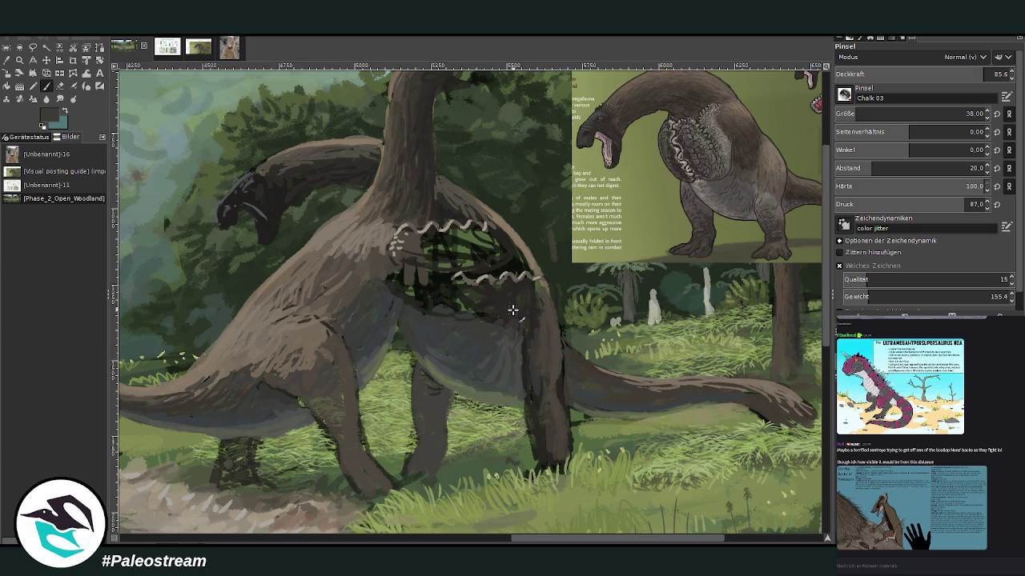
left_click(797, 317, "ctrl")
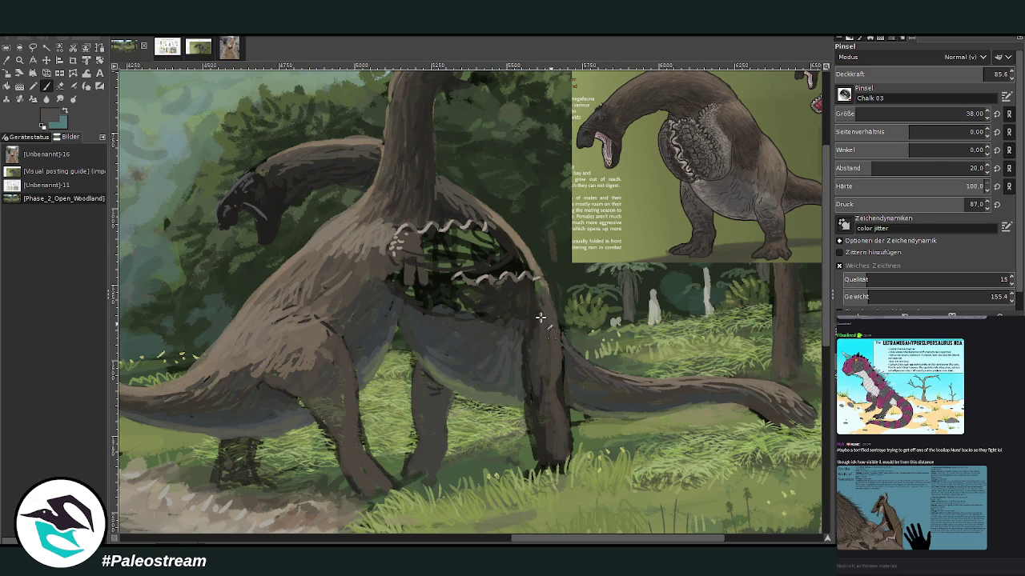
scroll(546, 540, "left", 5)
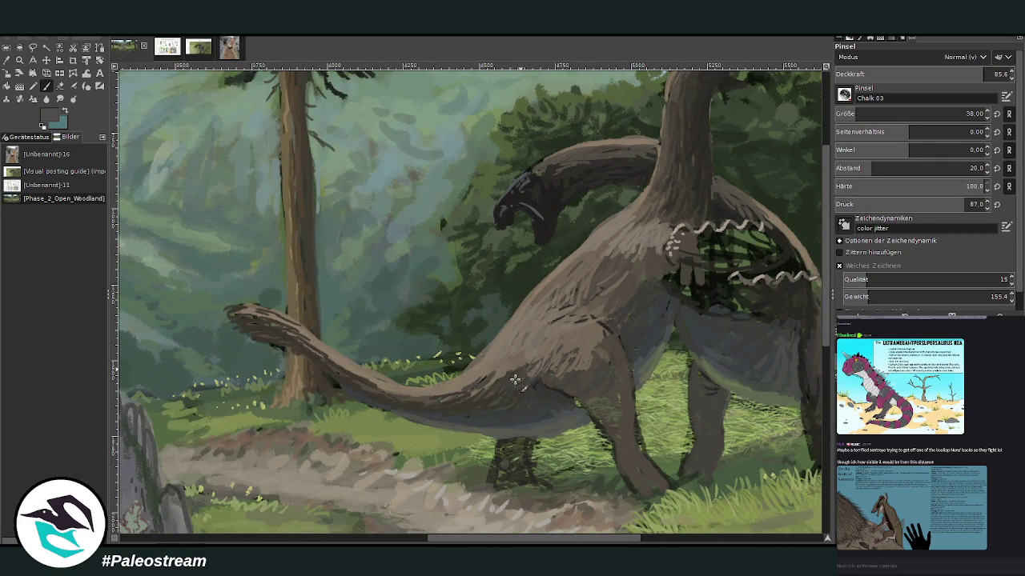
Darken the flank, tail underside, hind foot, hind leg and thigh with sampled dark colours.
left_click_drag(601, 339, 593, 342)
left_click_drag(456, 390, 410, 393)
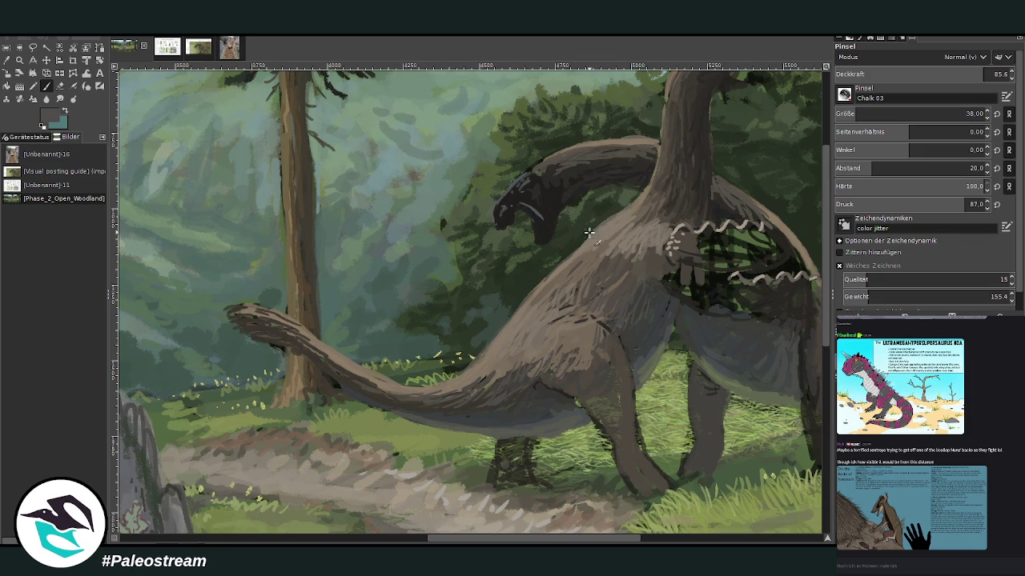
left_click_drag(446, 541, 486, 541)
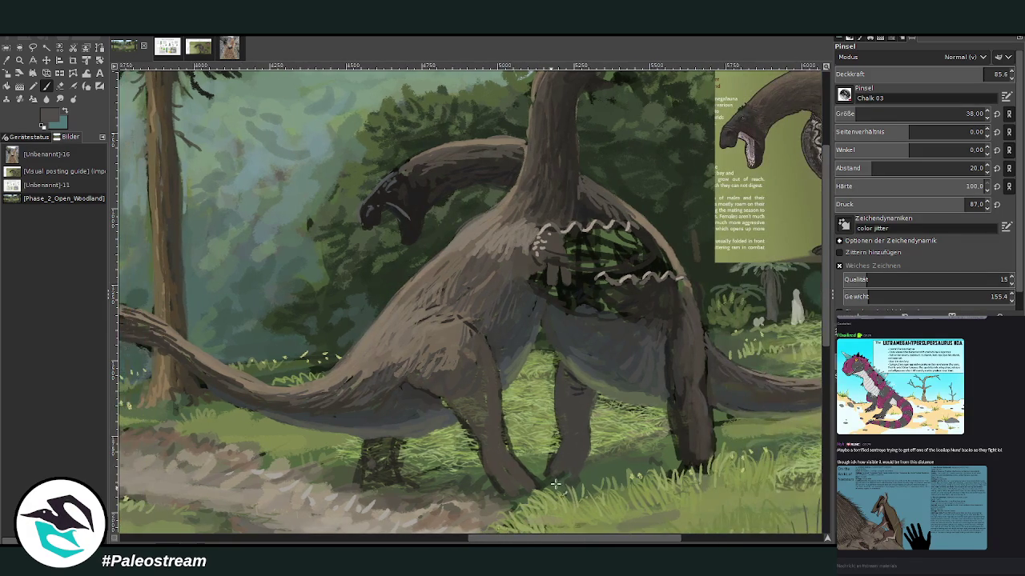
scroll(799, 253, "down", 2)
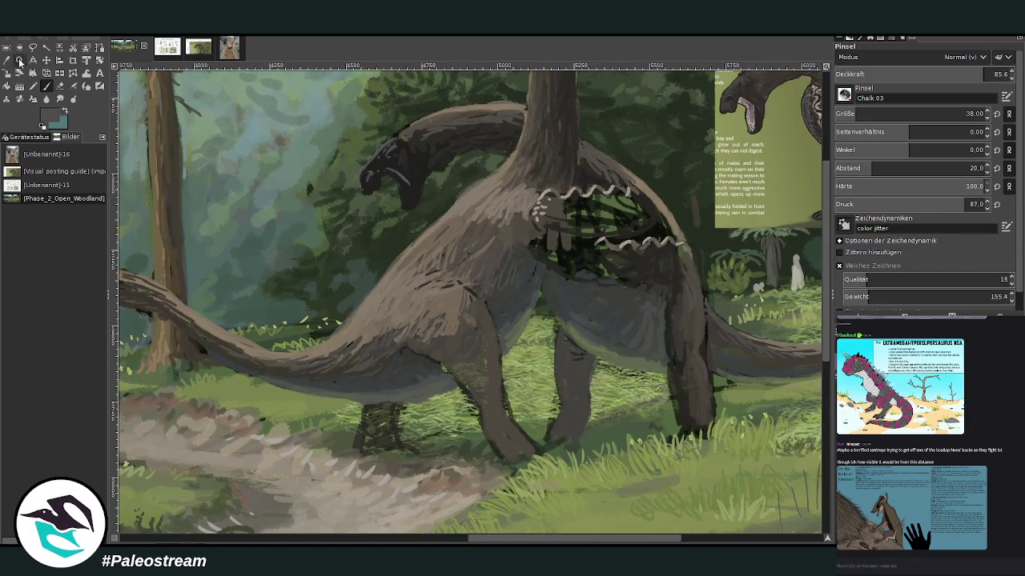
left_click(20, 60)
left_click(585, 392)
left_click(46, 86)
left_click_drag(679, 432, 692, 414)
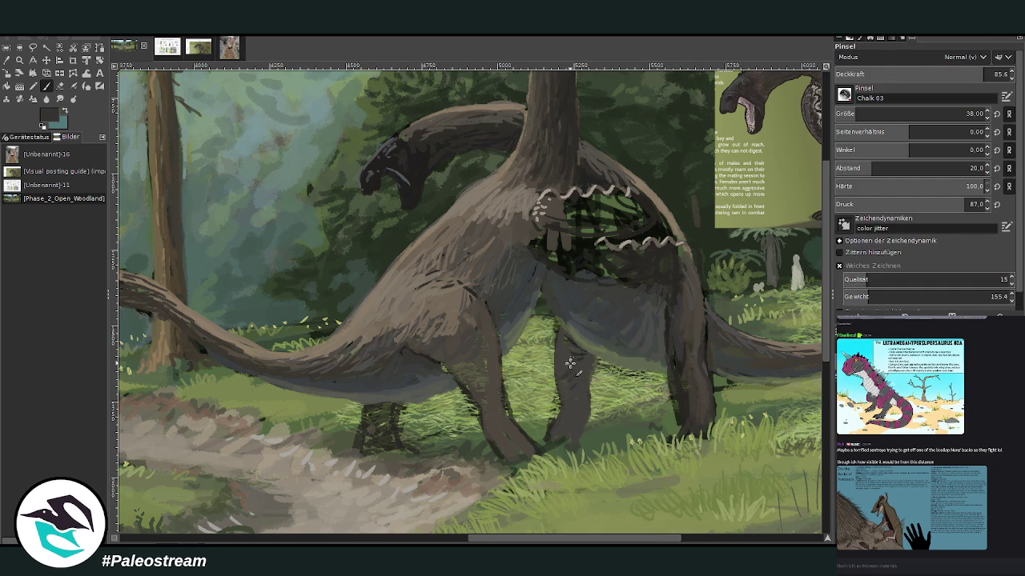
left_click_drag(484, 412, 532, 463)
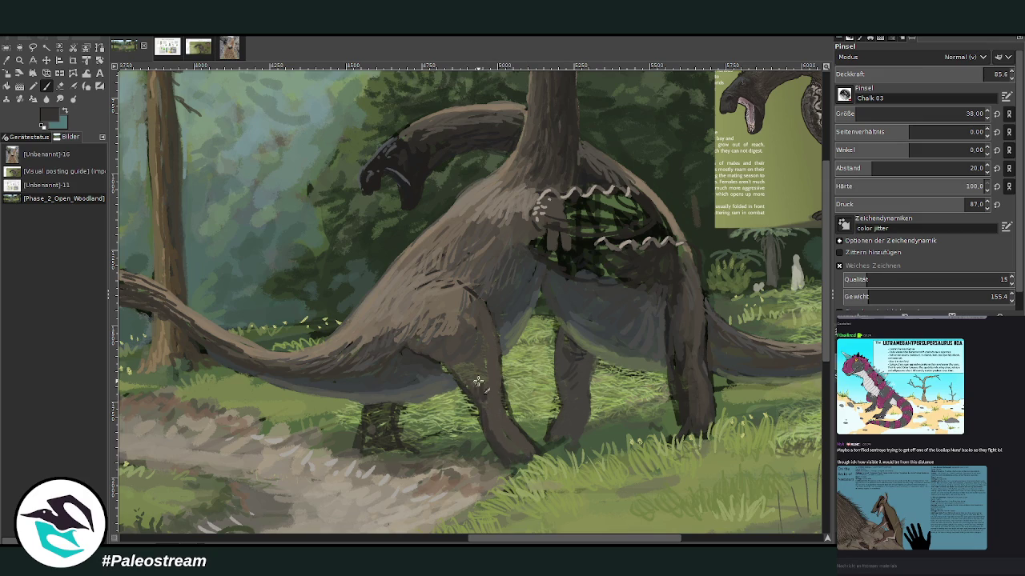
left_click_drag(462, 382, 468, 350)
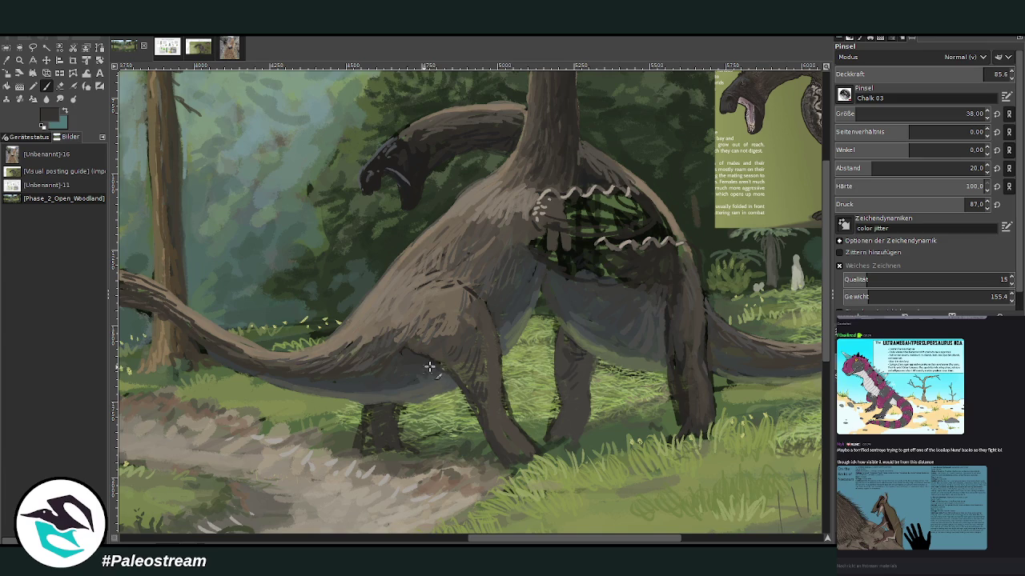
Sample a brownish grey from the painting and zoom out to show the whole image.
key("o")
left_click(458, 340)
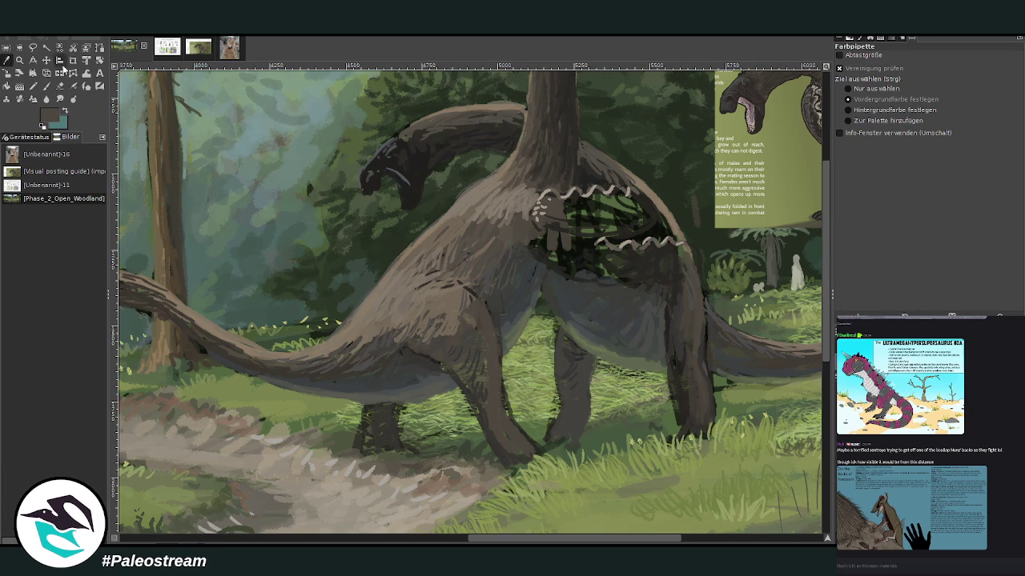
key("p")
scroll(876, 114, "up", 5)
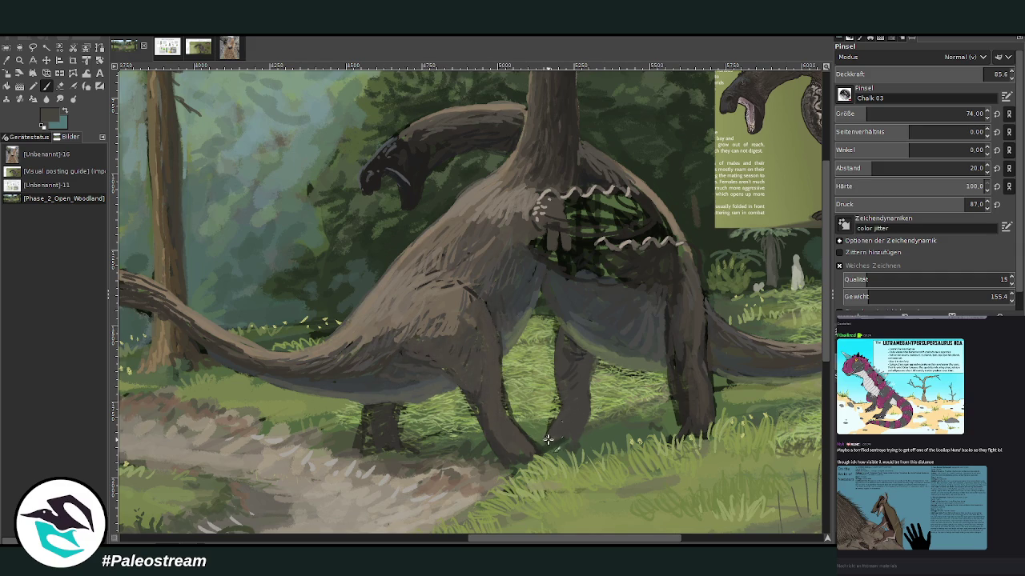
scroll(525, 415, "down", 2)
scroll(524, 415, "down", 2)
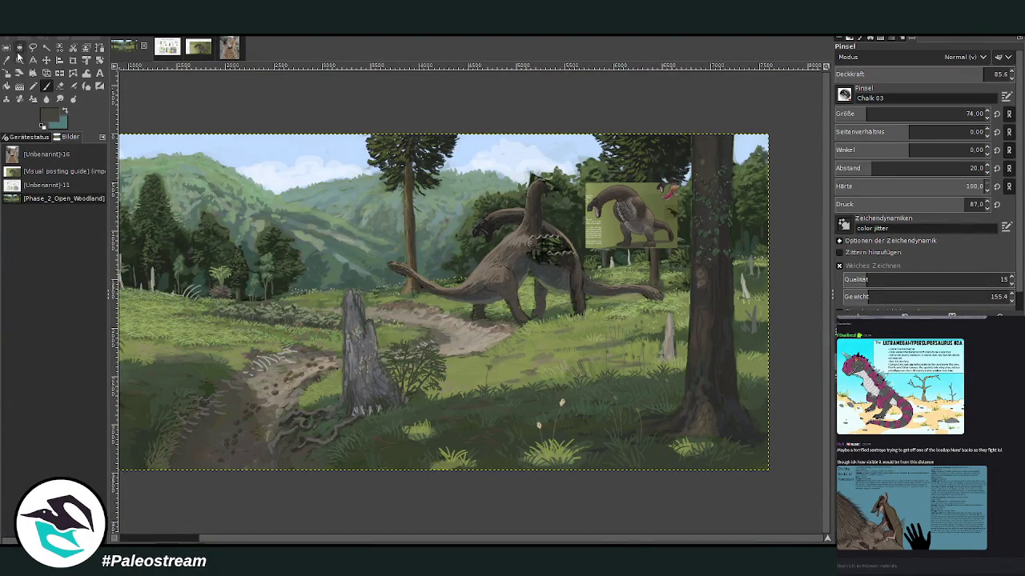
Zoom in closely on the two fighting creatures.
left_click(19, 60)
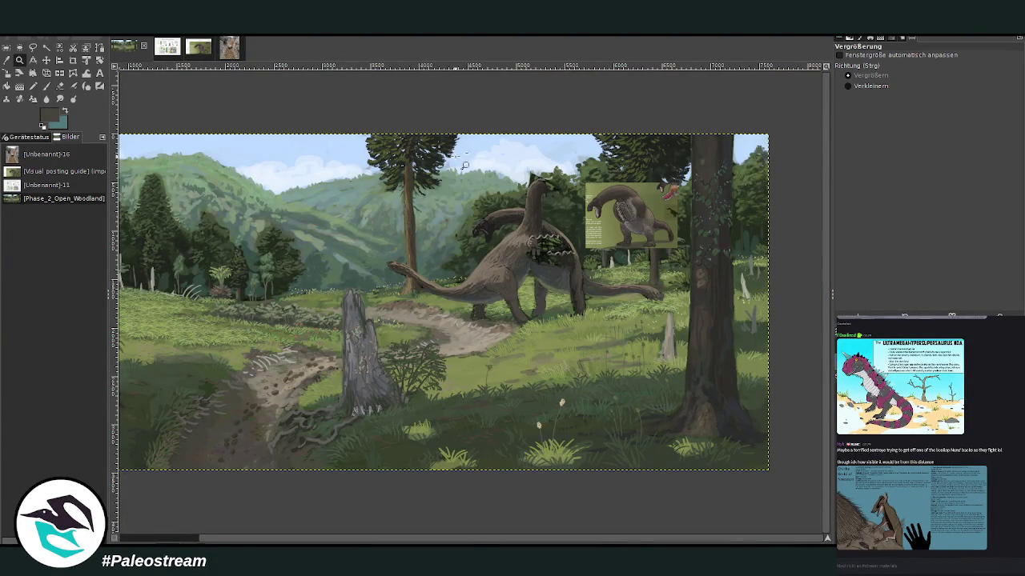
left_click_drag(457, 160, 625, 265)
mouse_move(343, 138)
left_mouse_down()
mouse_move(660, 422)
mouse_move(697, 440)
left_mouse_up()
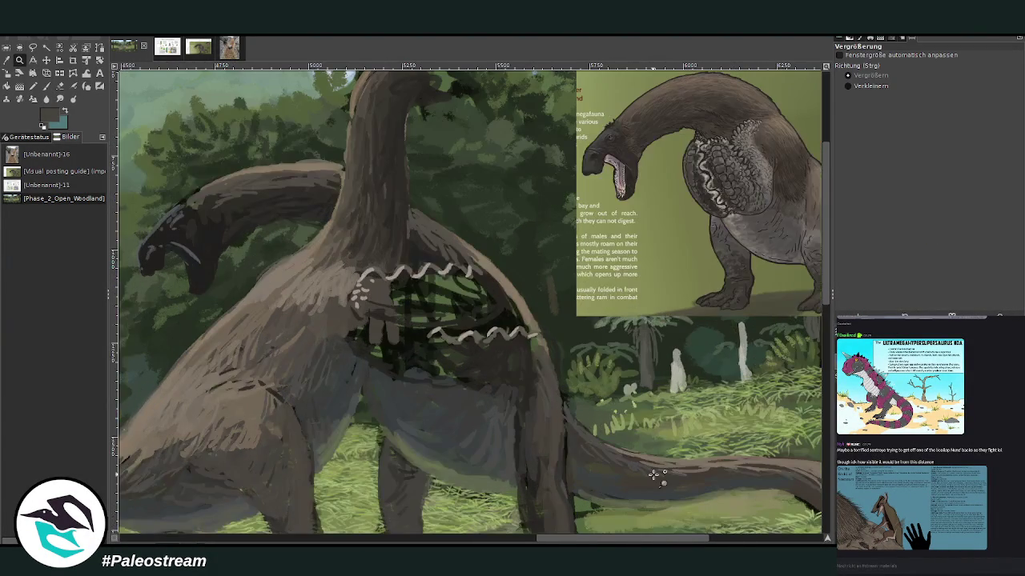
Move the reference picture up and to the left over the canvas.
key("m")
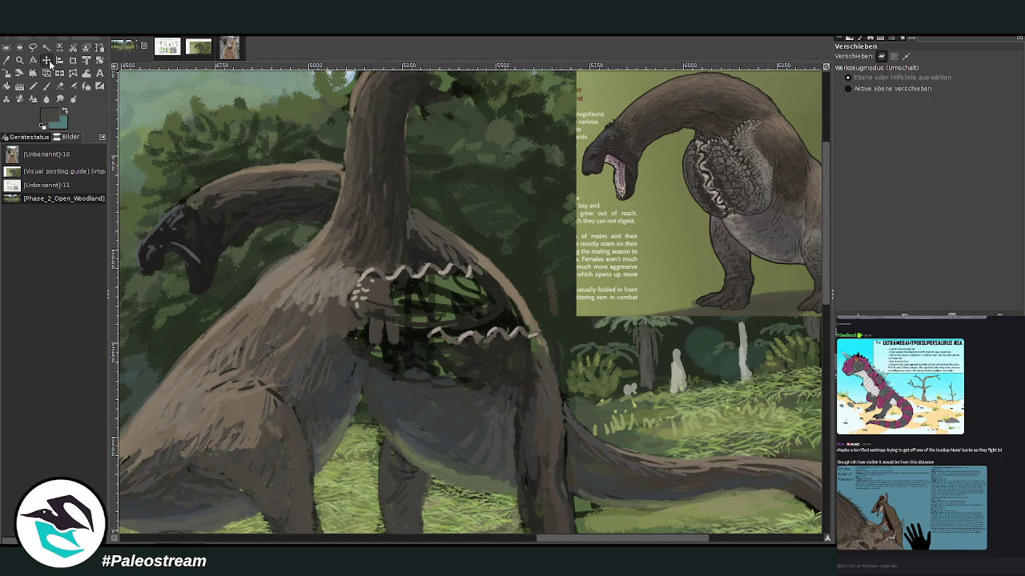
left_click_drag(677, 228, 628, 184)
scroll(816, 270, "up", 2)
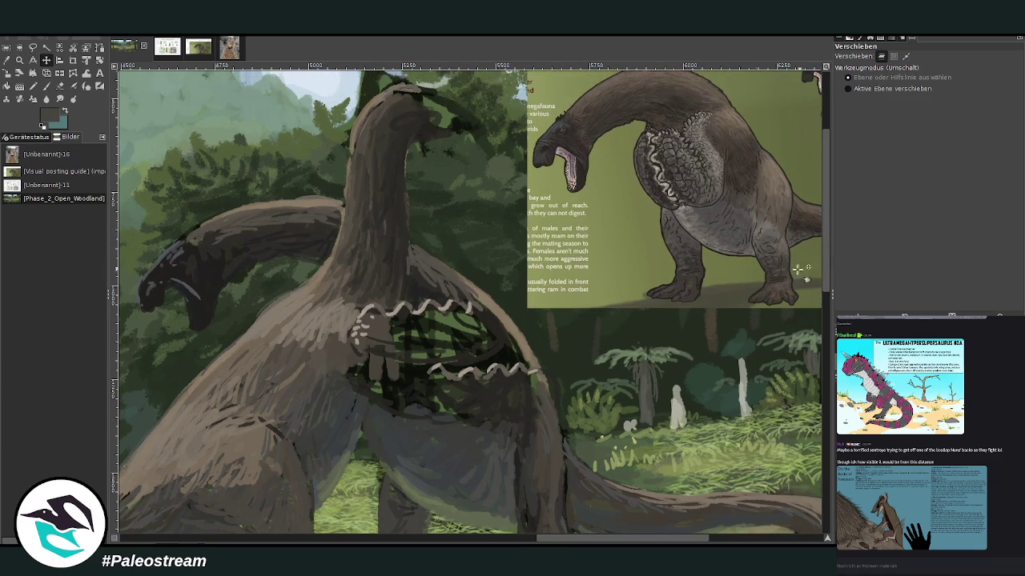
left_click_drag(605, 543, 629, 543)
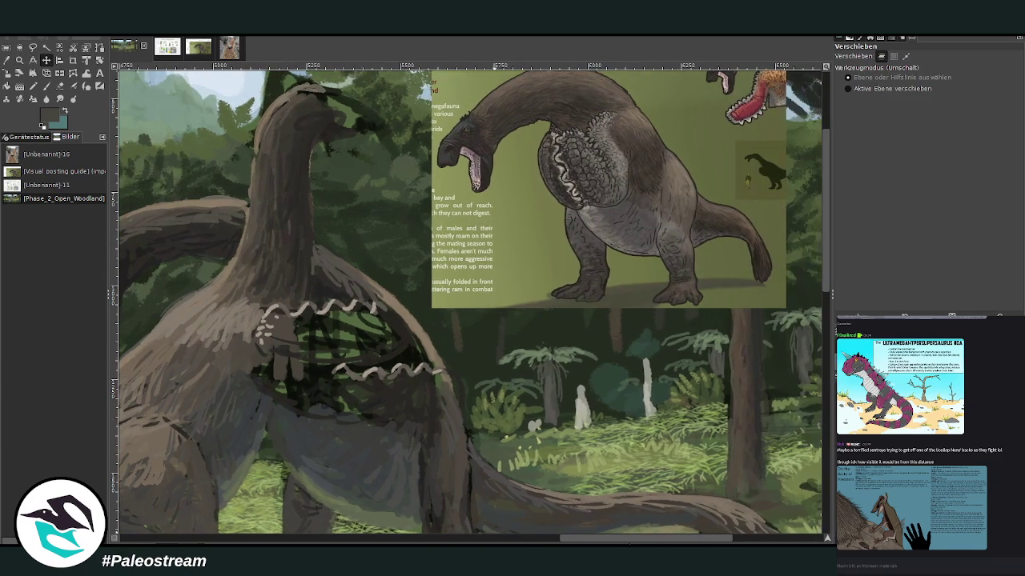
Sample a light teal-grey as the foreground colour and lay a first pale stroke on the throat pouch.
left_click(18, 73)
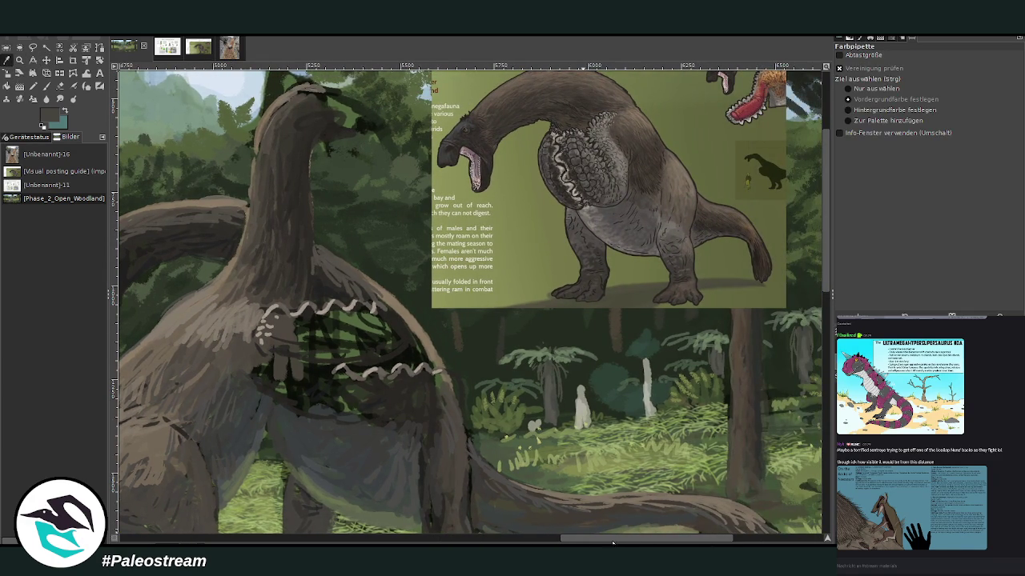
scroll(375, 393, "left", 5)
left_click(46, 86)
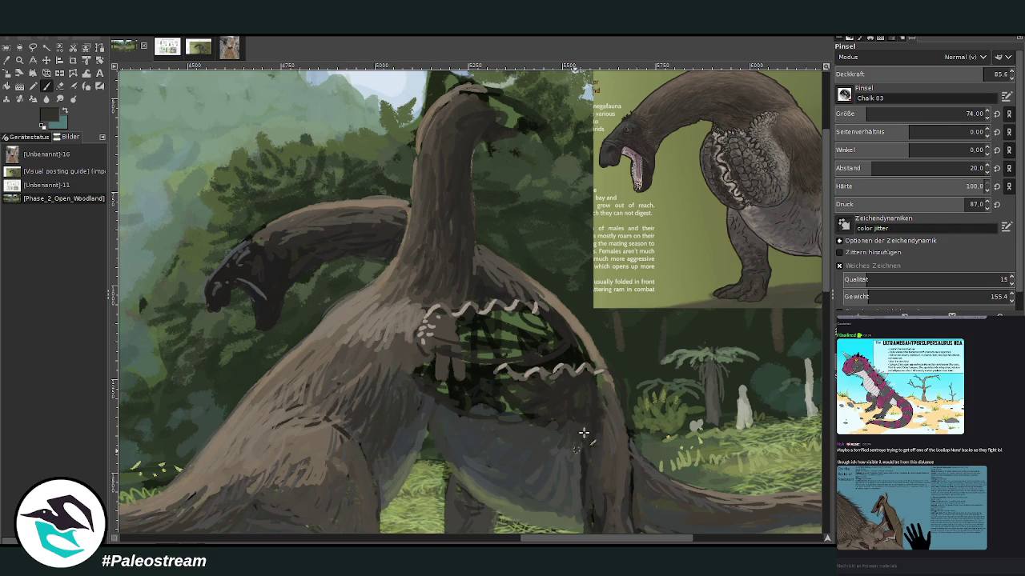
left_click(7, 60)
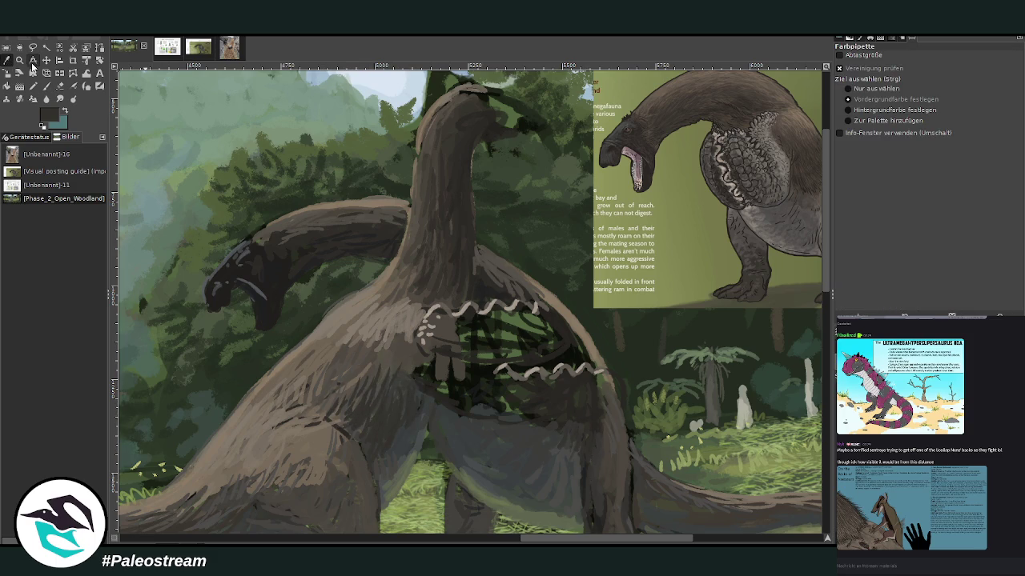
left_click(45, 86)
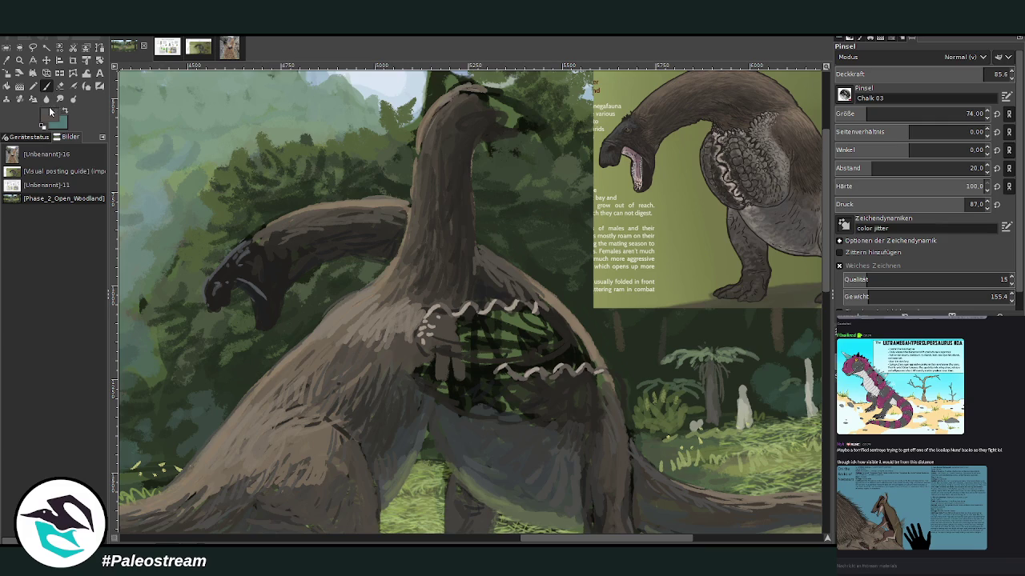
left_click(173, 140, "ctrl")
mouse_move(452, 315)
left_mouse_down()
mouse_move(448, 336)
mouse_move(480, 319)
mouse_move(556, 389)
mouse_move(590, 384)
mouse_move(608, 412)
mouse_move(565, 385)
mouse_move(535, 397)
mouse_move(448, 390)
left_mouse_up()
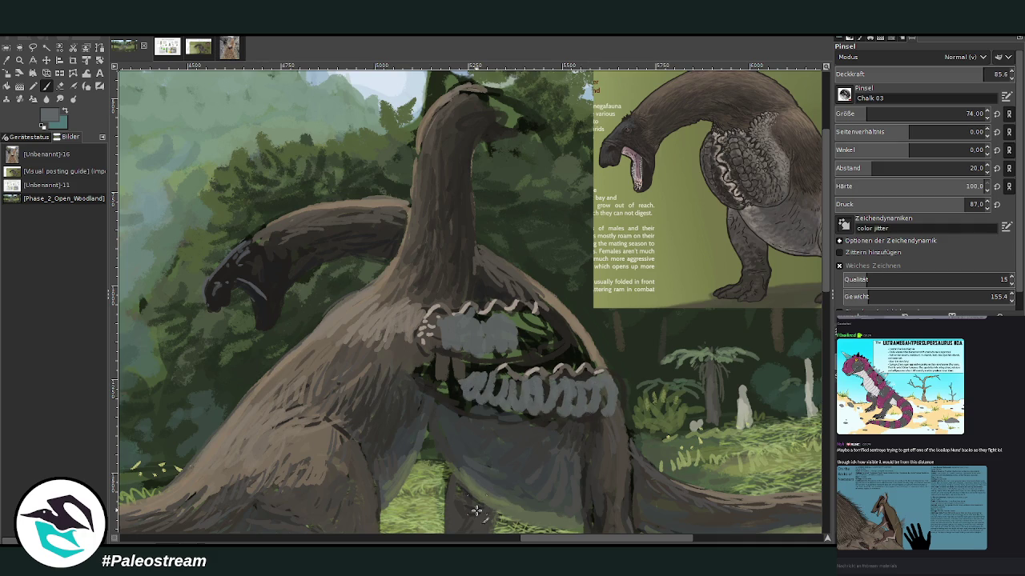
Paint grey chalk strokes over the upper chest pouch, finishing it with a sampled darker grey.
left_click_drag(538, 543, 527, 543)
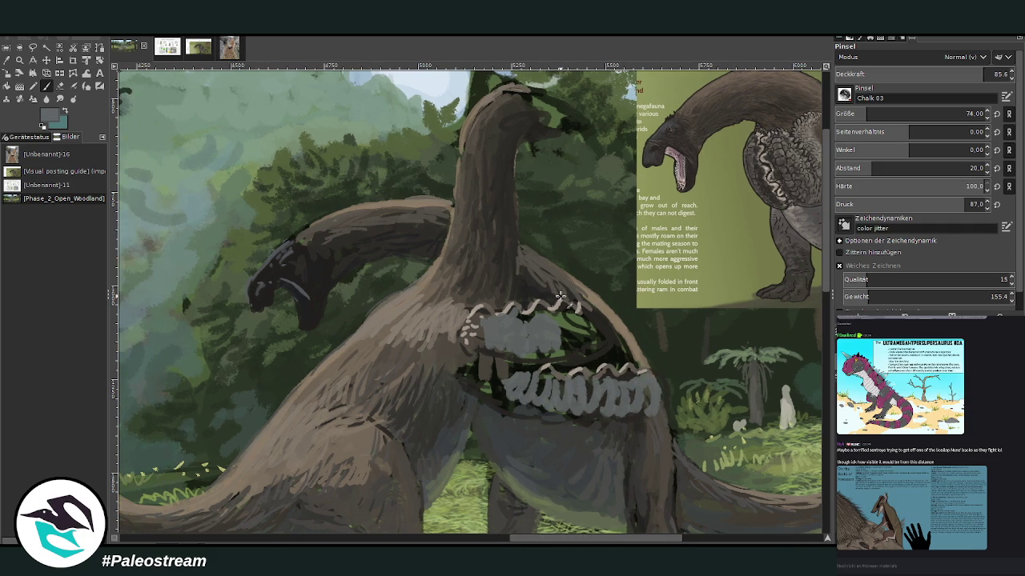
left_click_drag(543, 295, 546, 289)
mouse_move(566, 322)
left_mouse_down()
mouse_move(600, 332)
mouse_move(540, 312)
mouse_move(549, 317)
mouse_move(534, 328)
mouse_move(485, 320)
mouse_move(552, 393)
mouse_move(626, 383)
mouse_move(495, 379)
left_mouse_up()
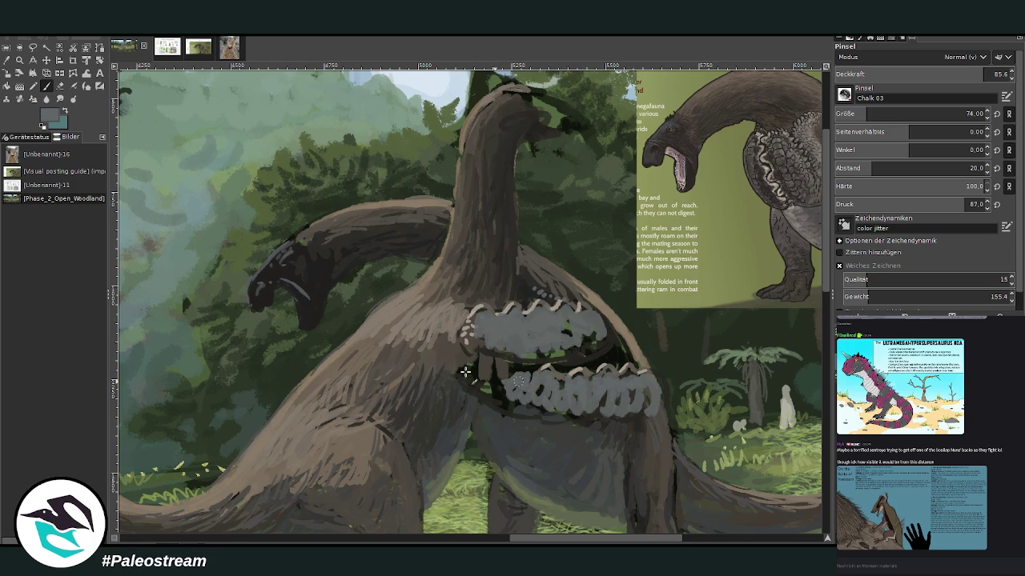
left_click(798, 312, "ctrl")
mouse_move(552, 352)
left_mouse_down()
mouse_move(522, 358)
mouse_move(578, 352)
mouse_move(609, 332)
left_mouse_up()
Fill the lower pouch band grey and cover the dark gap at its left end.
mouse_move(612, 398)
left_mouse_down()
mouse_move(636, 393)
mouse_move(610, 404)
mouse_move(498, 391)
mouse_move(602, 386)
left_mouse_up()
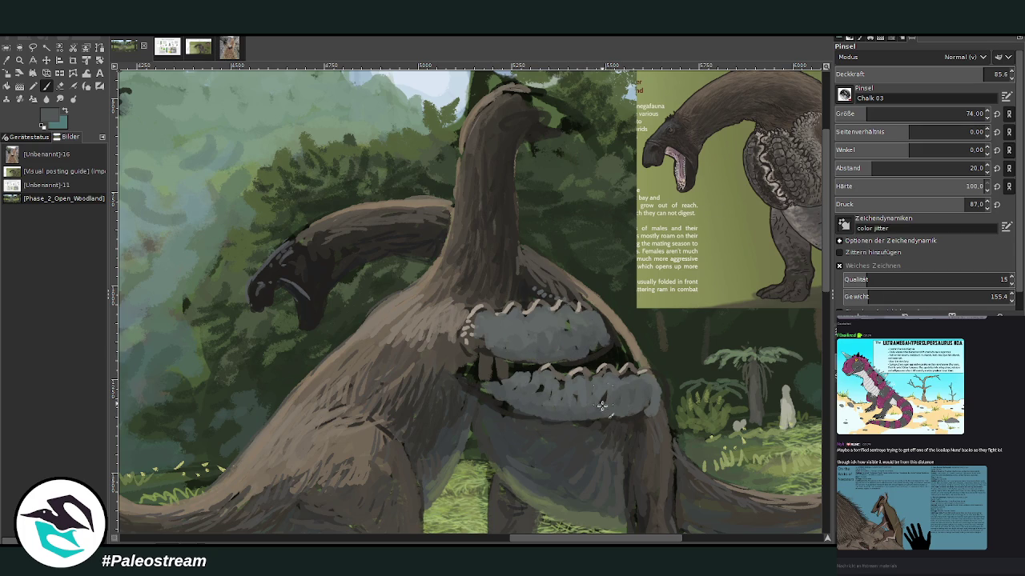
left_click_drag(529, 541, 545, 541)
left_click_drag(449, 378, 414, 376)
left_click(743, 239, "ctrl")
mouse_move(462, 377)
left_mouse_down()
mouse_move(413, 375)
mouse_move(410, 394)
mouse_move(384, 378)
mouse_move(410, 377)
left_mouse_up()
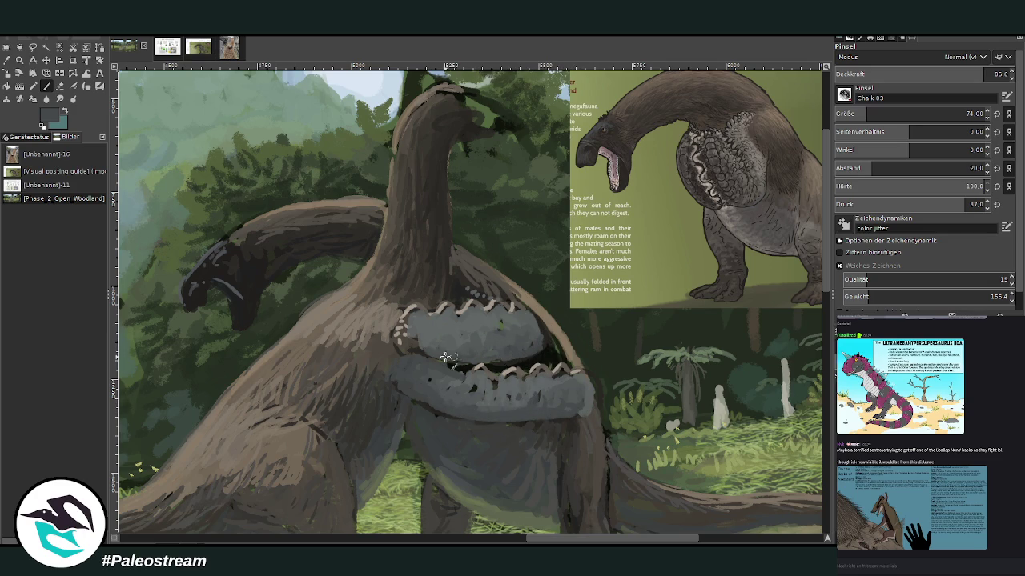
Sample a near-black from the painting and set the Paintbrush to size 50 with slightly higher opacity.
left_click(873, 113)
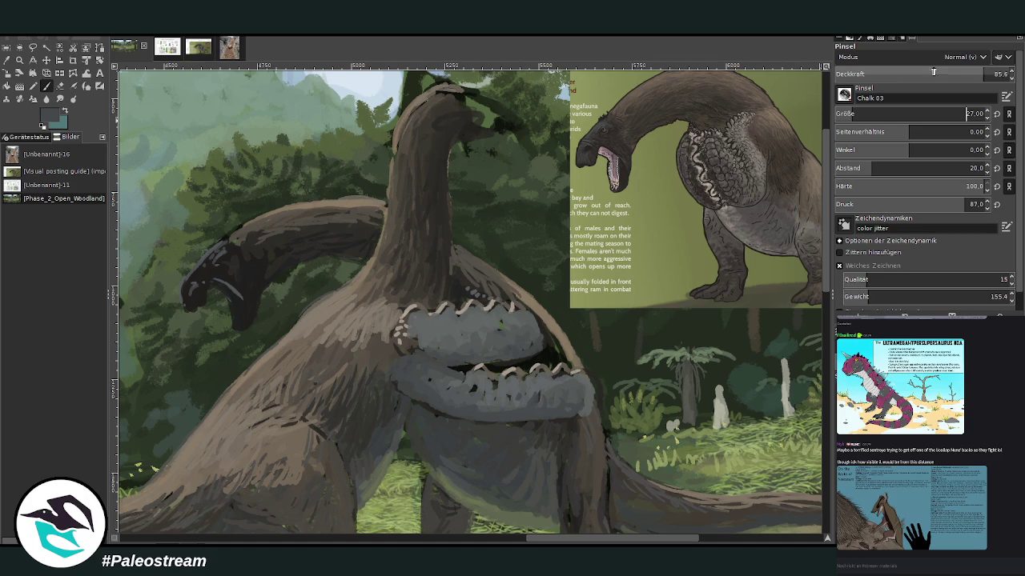
left_click(987, 74)
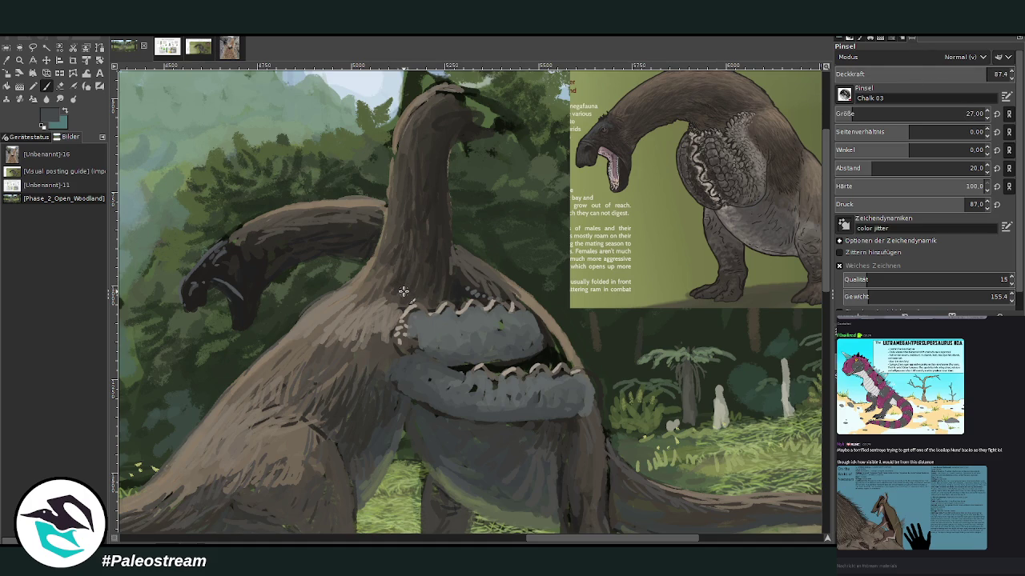
left_click(7, 61)
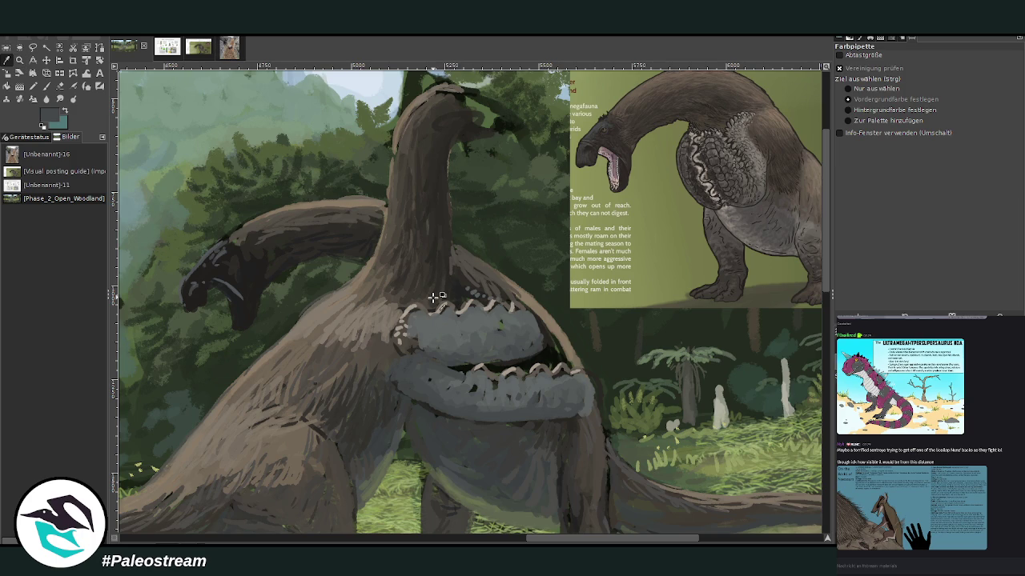
left_click(459, 298)
left_click(46, 87)
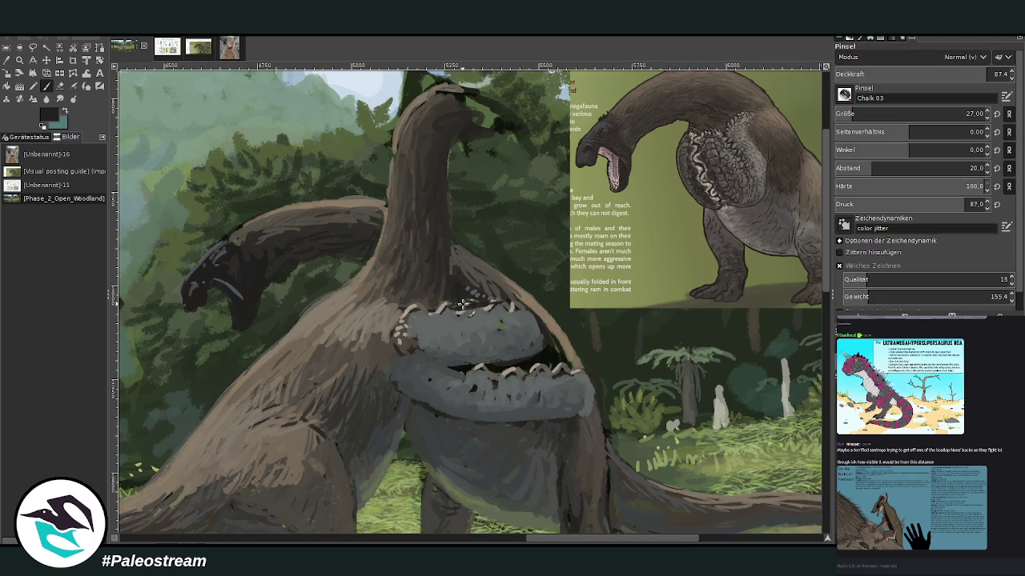
left_click(880, 114)
Paint near-black shadow along the upper pouch's top edge and over the lower pouch's scalloped row.
left_click_drag(510, 304, 436, 309)
left_click_drag(503, 373, 500, 370)
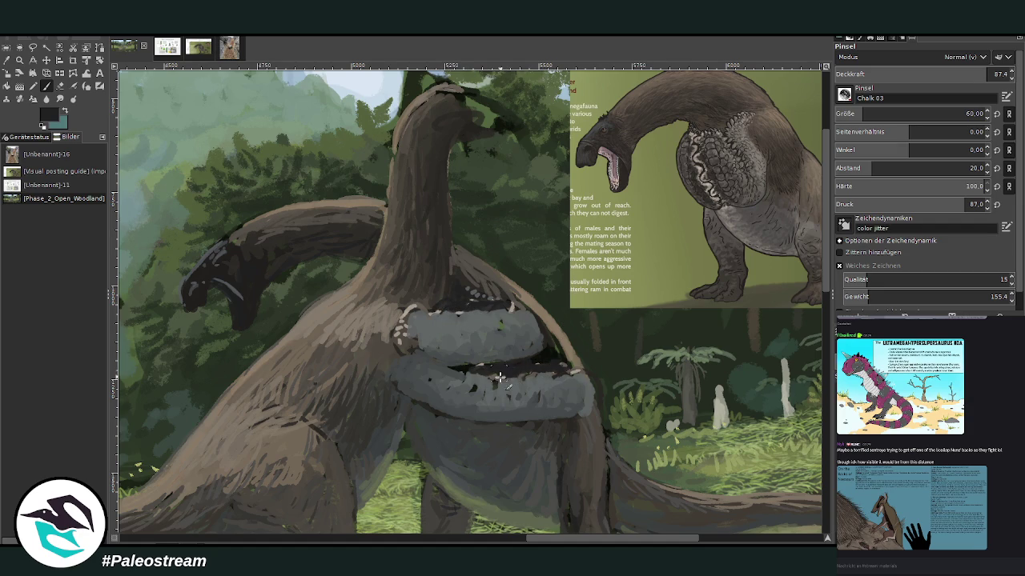
mouse_move(581, 536)
left_mouse_down()
mouse_move(615, 534)
mouse_move(515, 538)
left_mouse_up()
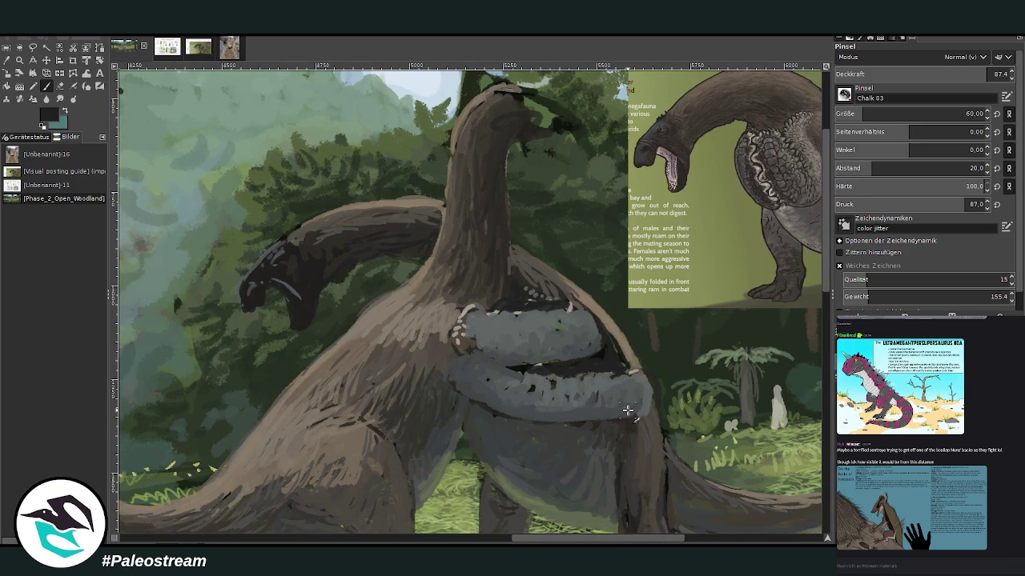
left_click_drag(627, 410, 619, 355)
Shade the upper pouch with a picked grey, then add near-black strokes across it.
left_click(646, 437, "ctrl")
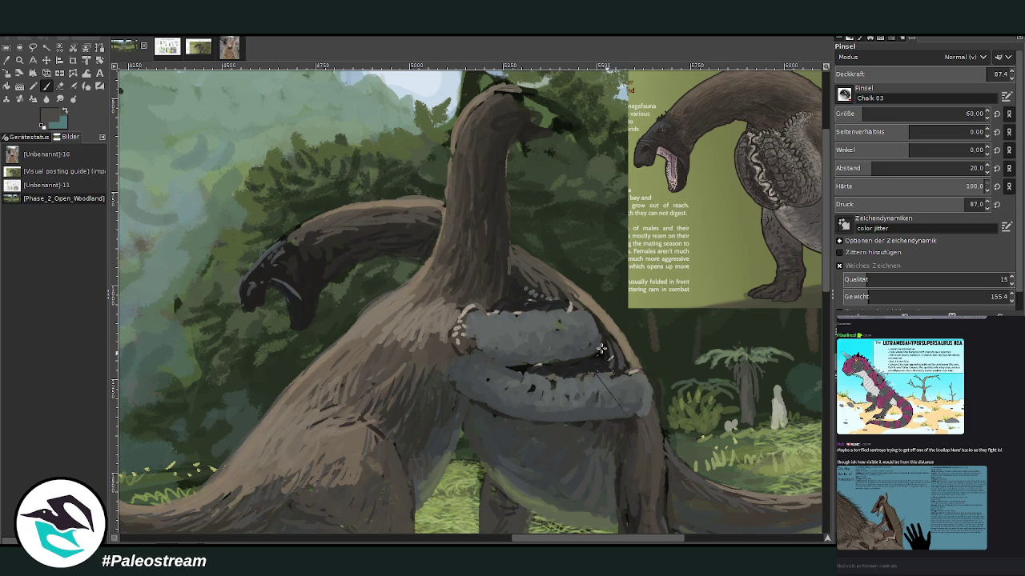
mouse_move(544, 286)
left_mouse_down()
mouse_move(569, 317)
mouse_move(512, 282)
left_mouse_up()
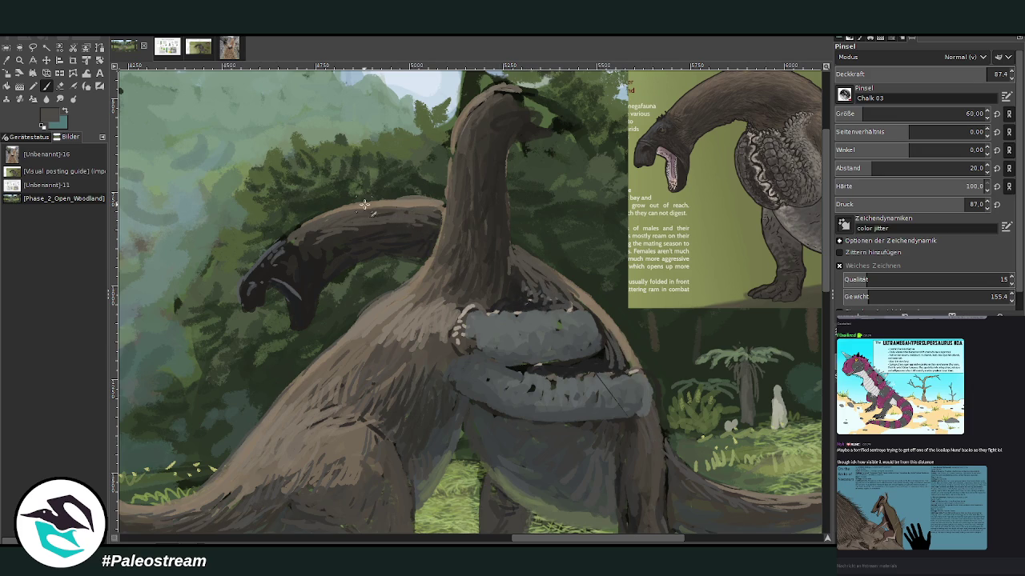
left_click(508, 297, "ctrl")
left_click_drag(516, 296, 542, 293)
left_click_drag(577, 542, 553, 445)
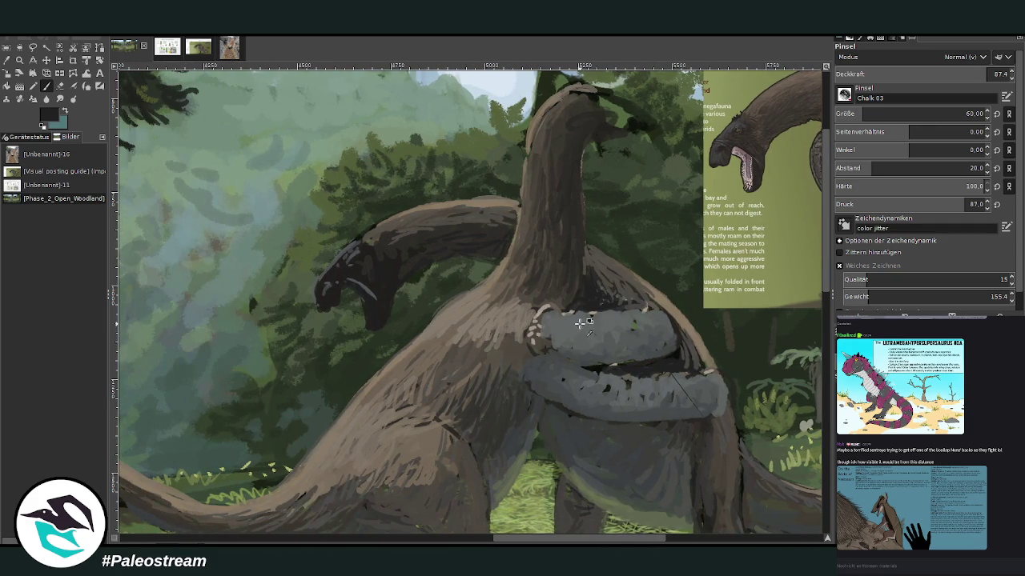
Sample a grey-teal and paint a stroke with brush opacity raised to 92.9.
left_click(633, 411, "ctrl")
left_click(975, 72)
scroll(842, 114, "down", 4)
left_click_drag(713, 336, 632, 333)
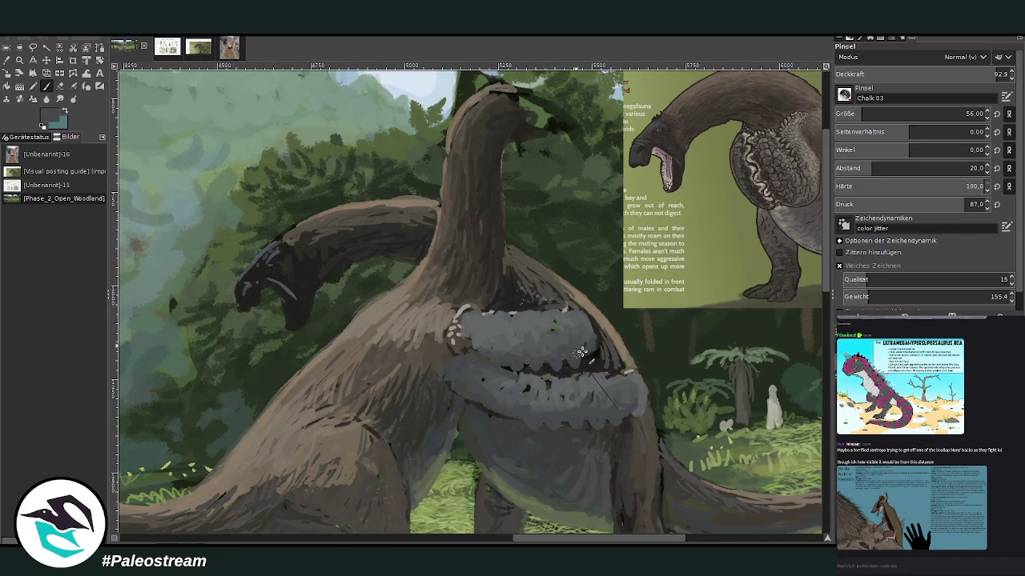
Tidy the pouch's left edge, a green speck and the fold gap in grey at brush size 29.
left_click(495, 320, "ctrl")
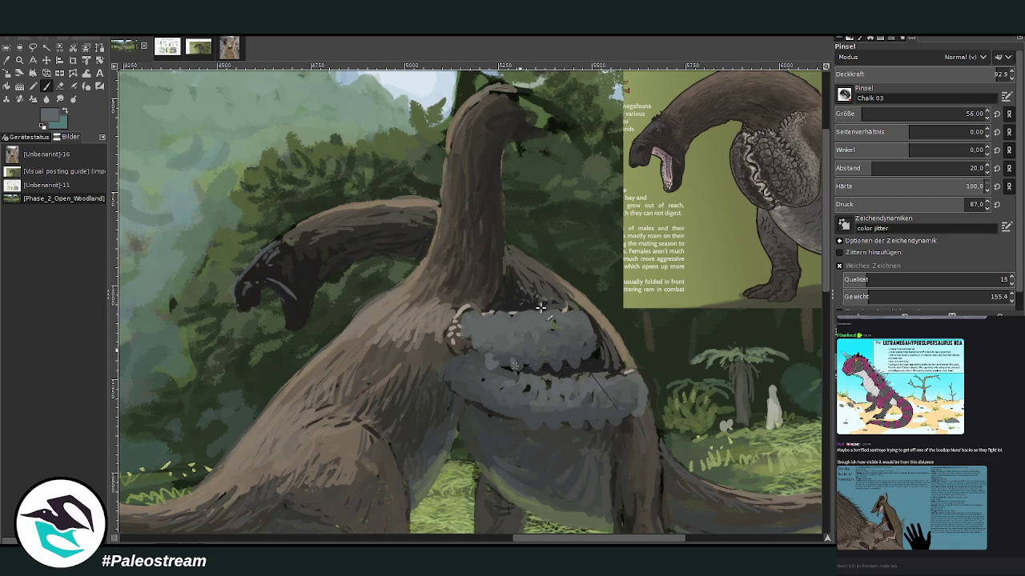
scroll(920, 74, "down", 3)
mouse_move(495, 353)
left_mouse_down()
mouse_move(473, 351)
mouse_move(464, 328)
left_mouse_up()
left_click_drag(545, 323, 558, 339)
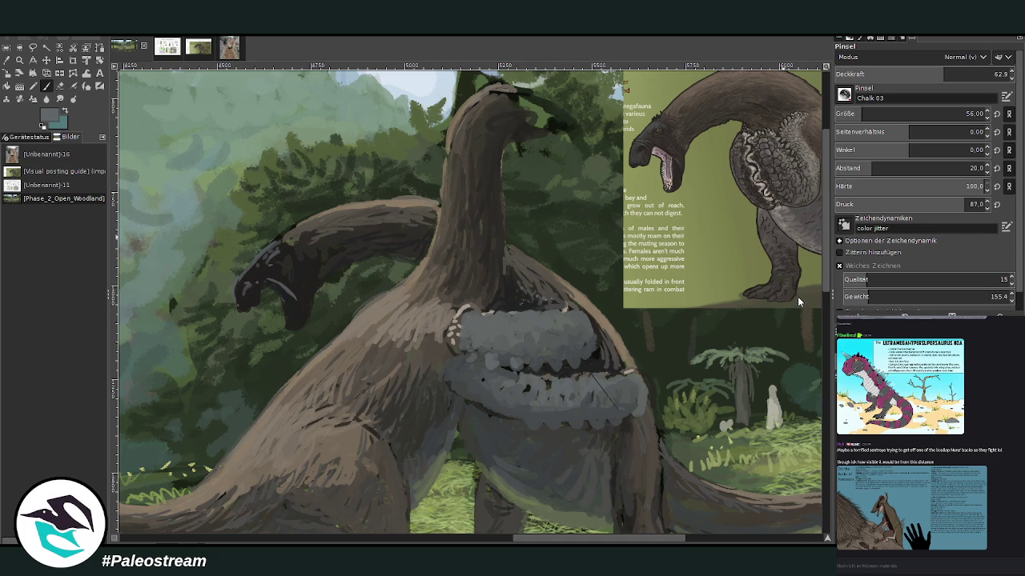
left_click(966, 112)
left_click_drag(488, 364, 512, 367)
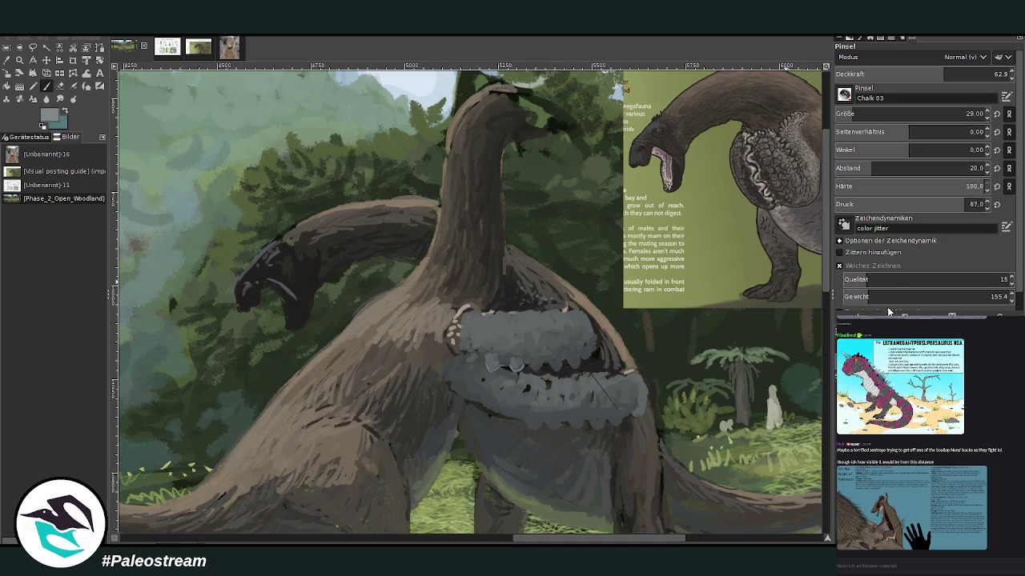
Paint scalloped trim along the upper fold and lower pouch edge, reinforcing the left-edge dots.
mouse_move(528, 359)
left_mouse_down()
mouse_move(533, 370)
mouse_move(556, 349)
mouse_move(549, 366)
mouse_move(577, 357)
left_mouse_up()
left_click_drag(525, 422, 635, 419)
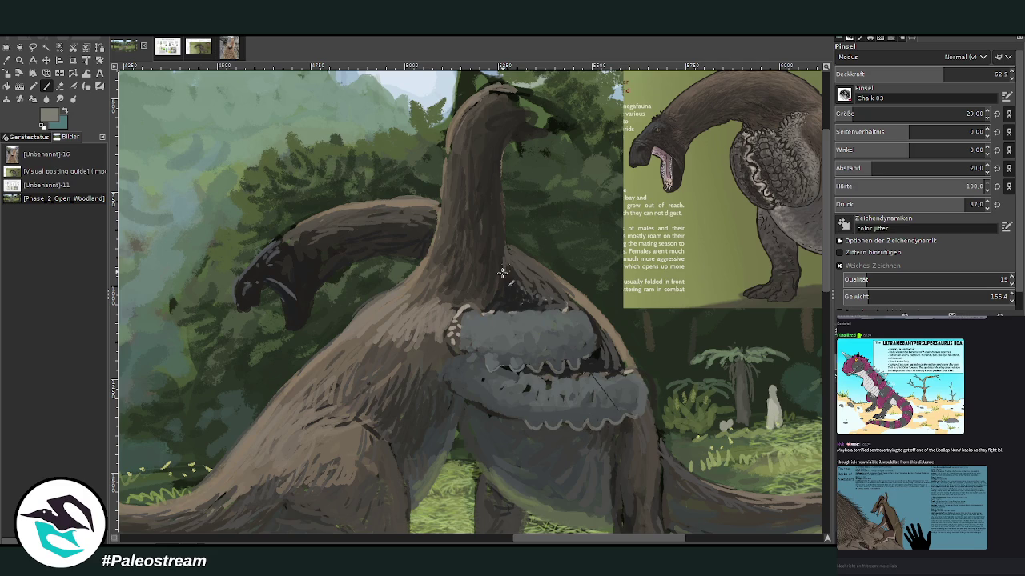
mouse_move(477, 354)
left_mouse_down()
mouse_move(508, 329)
mouse_move(539, 343)
mouse_move(569, 331)
left_mouse_up()
left_click(556, 331, "ctrl")
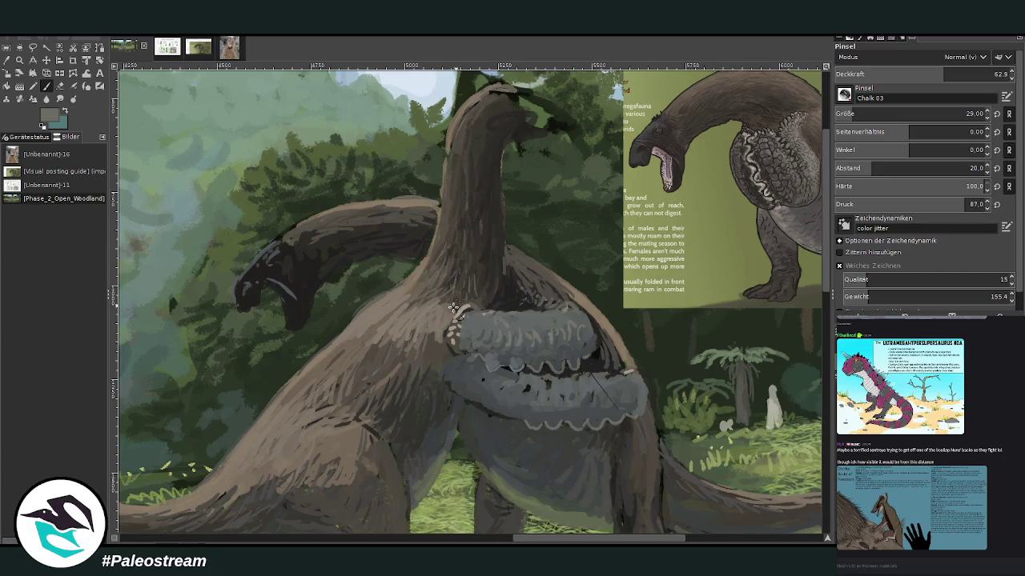
left_click_drag(465, 311, 452, 351)
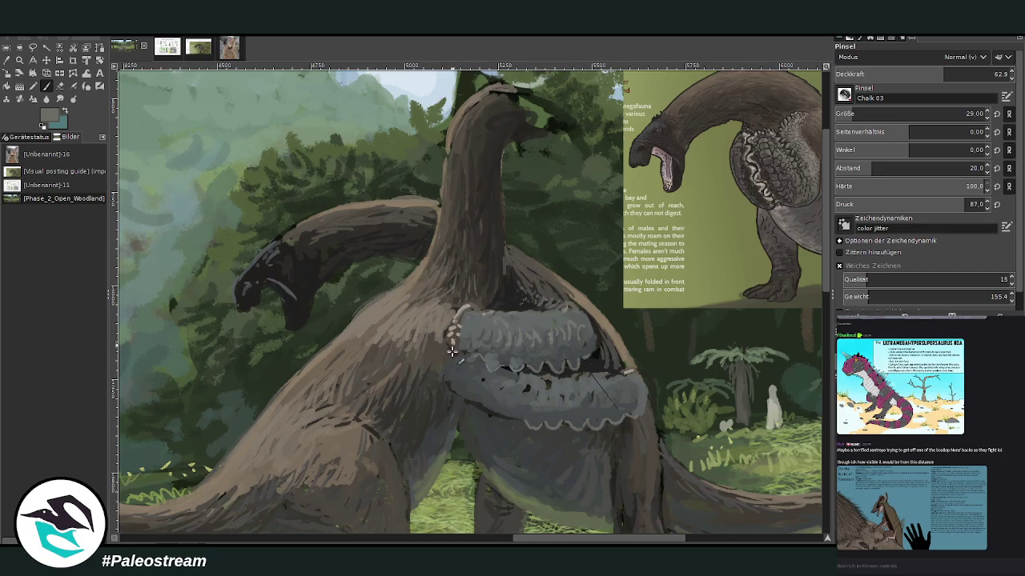
Add light-brown scallops on the pouch's left edge and a light lower-pouch edge at 77.3 opacity.
left_click(464, 309, "ctrl")
left_click_drag(461, 316, 451, 348)
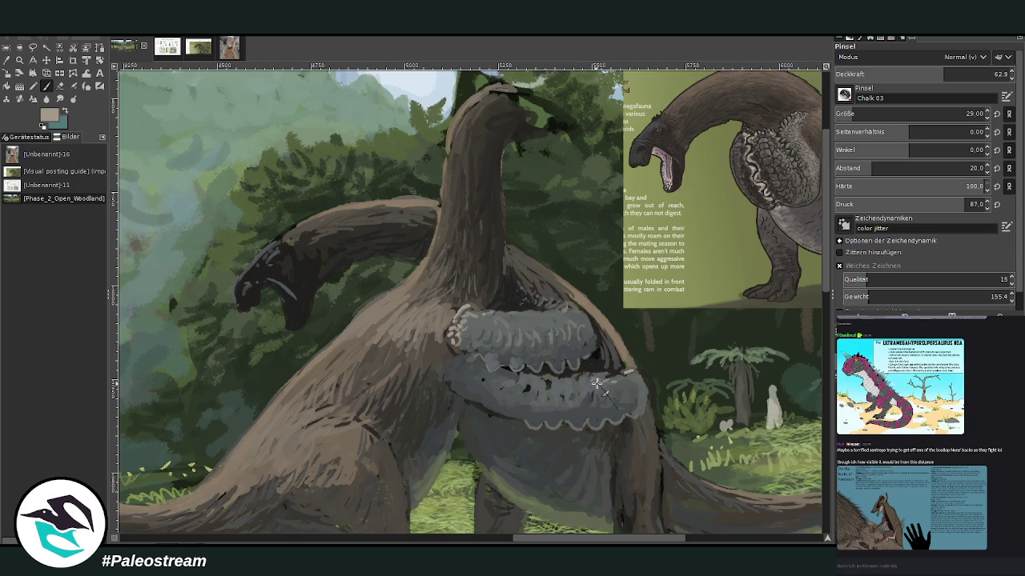
left_click(968, 73)
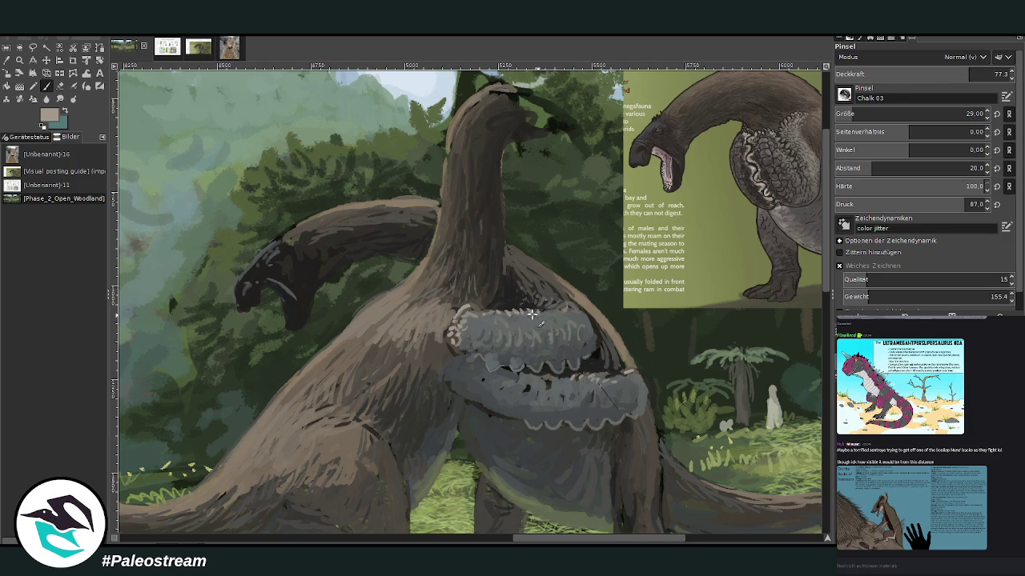
left_click_drag(593, 385, 638, 382)
Tick light scallops along the pouch top edges and the upper pouch's right end.
left_click(778, 215, "ctrl")
left_click_drag(598, 382, 538, 380)
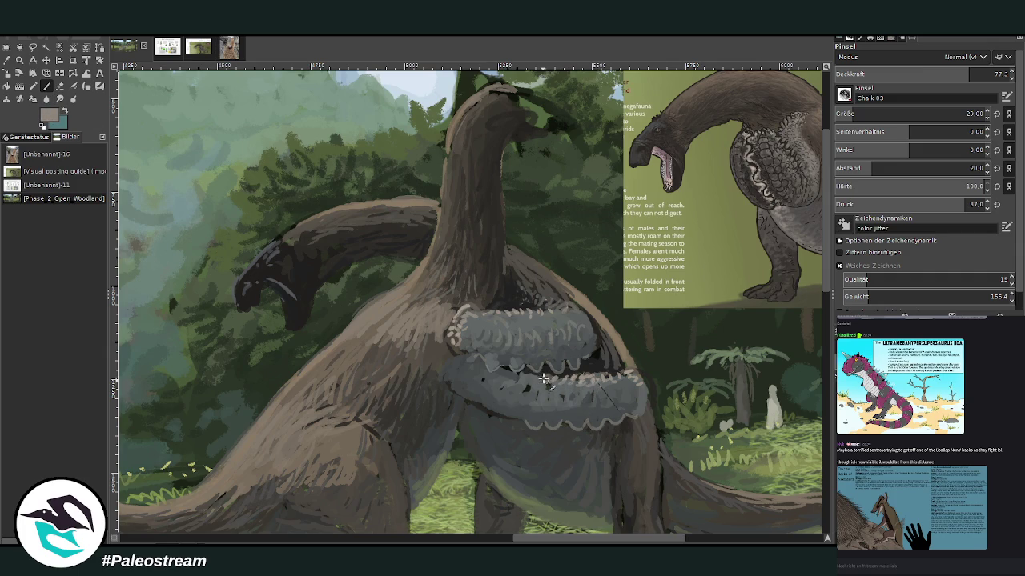
left_click_drag(512, 321, 475, 313)
left_click_drag(581, 314, 599, 343)
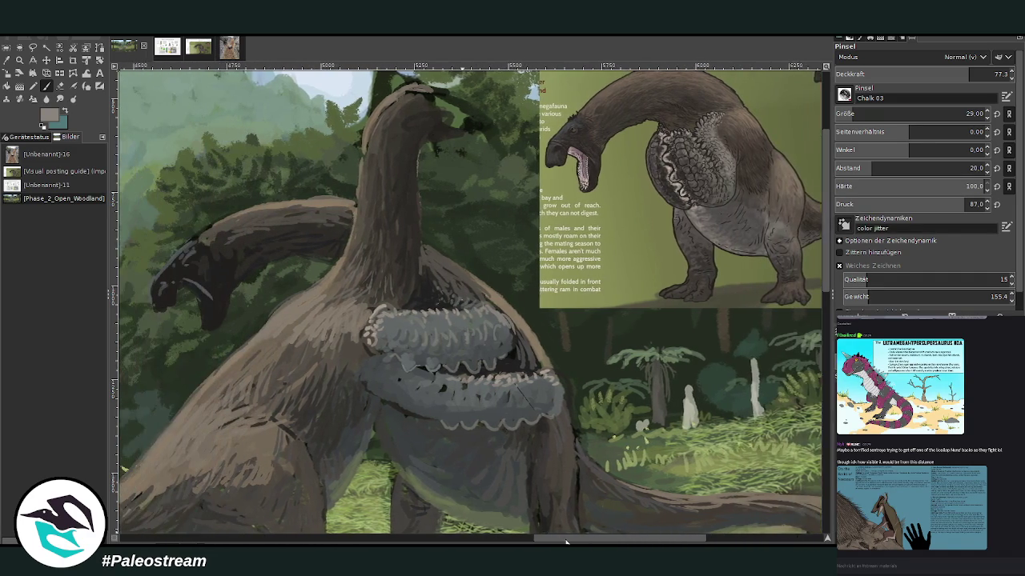
Dab reference red on the neck, then reddish-brown and near-black where the neck meets the pouch.
left_click_drag(547, 539, 592, 538)
left_click(801, 106, "ctrl")
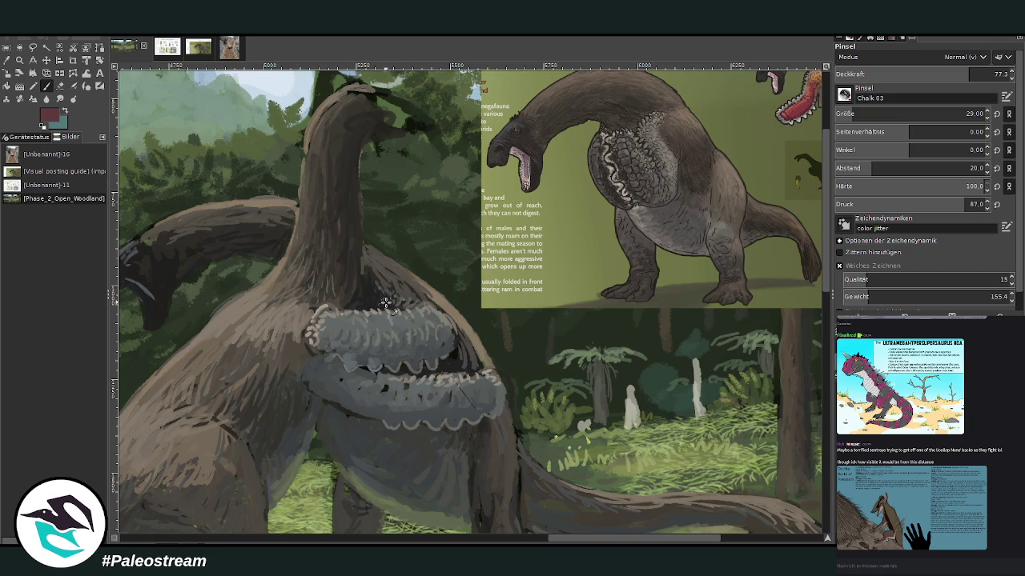
left_click_drag(384, 302, 363, 307)
scroll(585, 543, "left", 5)
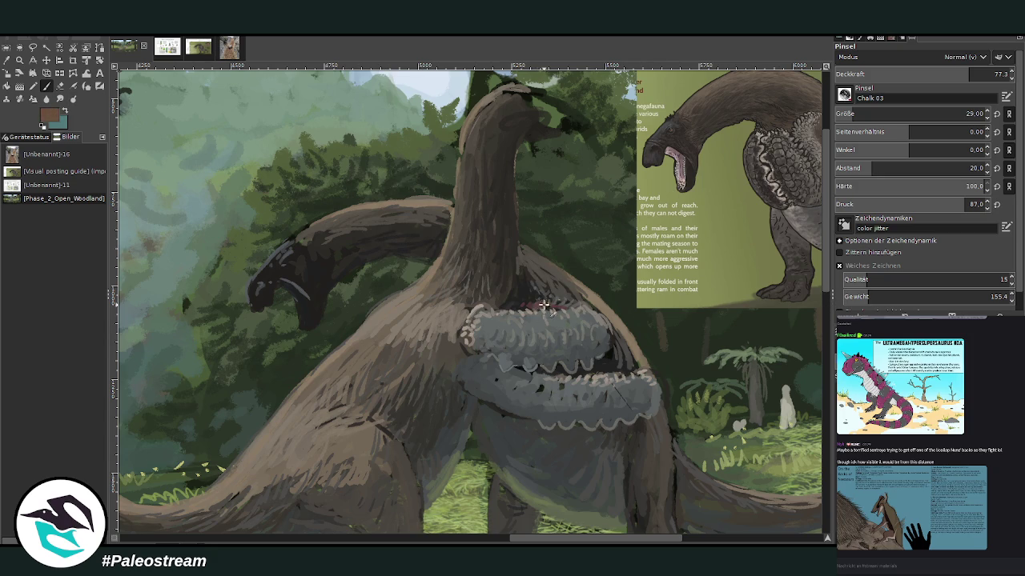
mouse_move(523, 297)
left_mouse_down()
mouse_move(526, 310)
mouse_move(519, 284)
mouse_move(554, 305)
mouse_move(503, 306)
left_mouse_up()
left_click(524, 280, "ctrl")
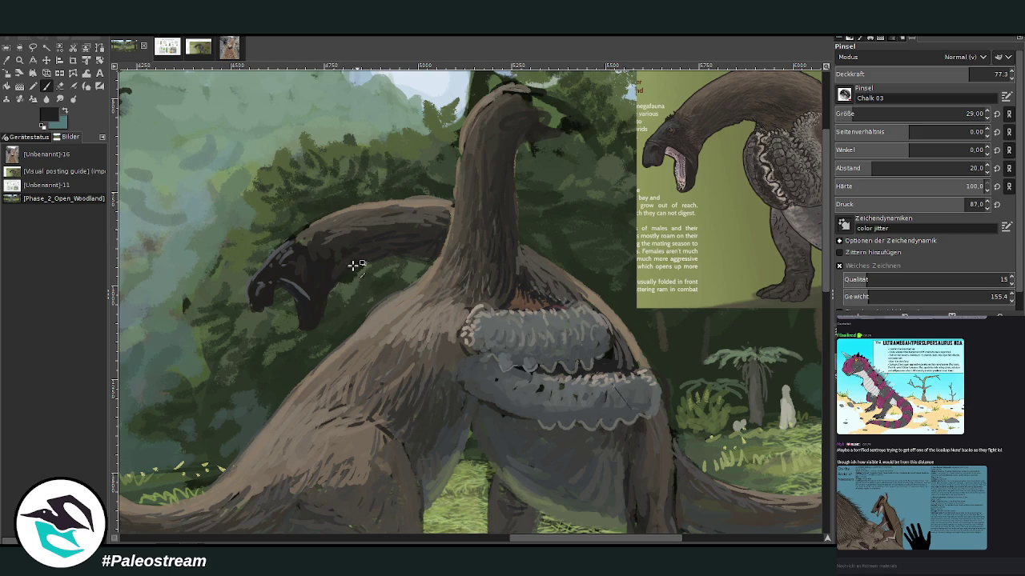
At brush size 42 and about 83.7 opacity, paint a dark curved beak extending the head forward.
left_click_drag(944, 113, 964, 114)
left_click_drag(964, 73, 973, 73)
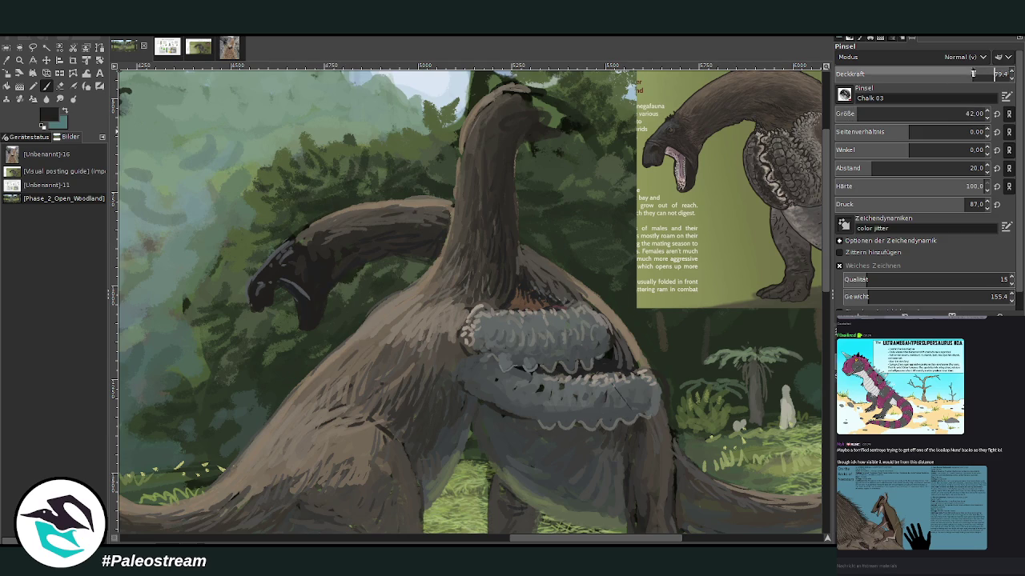
scroll(803, 103, "up", 1)
left_click_drag(530, 125, 584, 150)
scroll(904, 74, "up", 3)
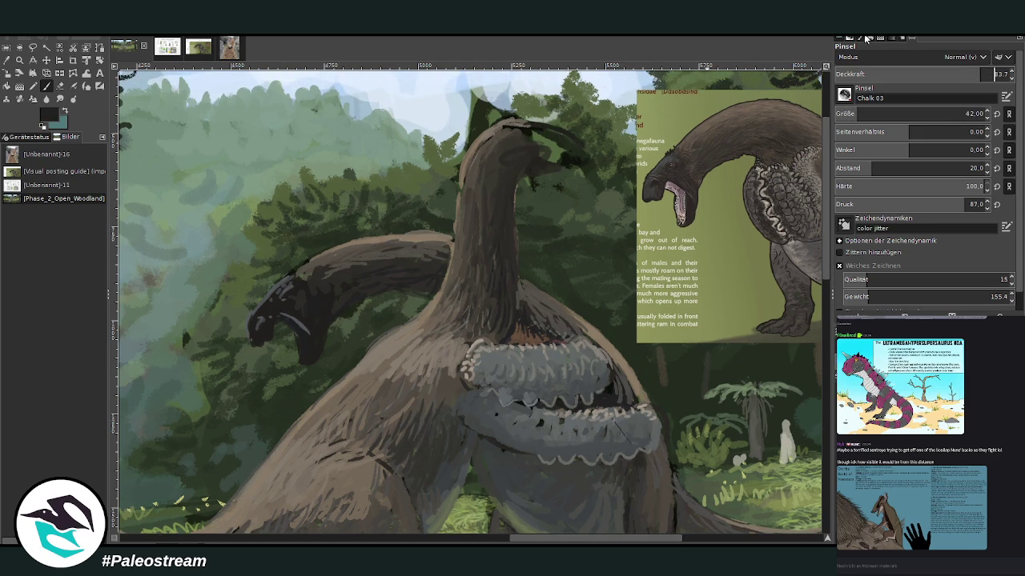
scroll(649, 541, "right", 3)
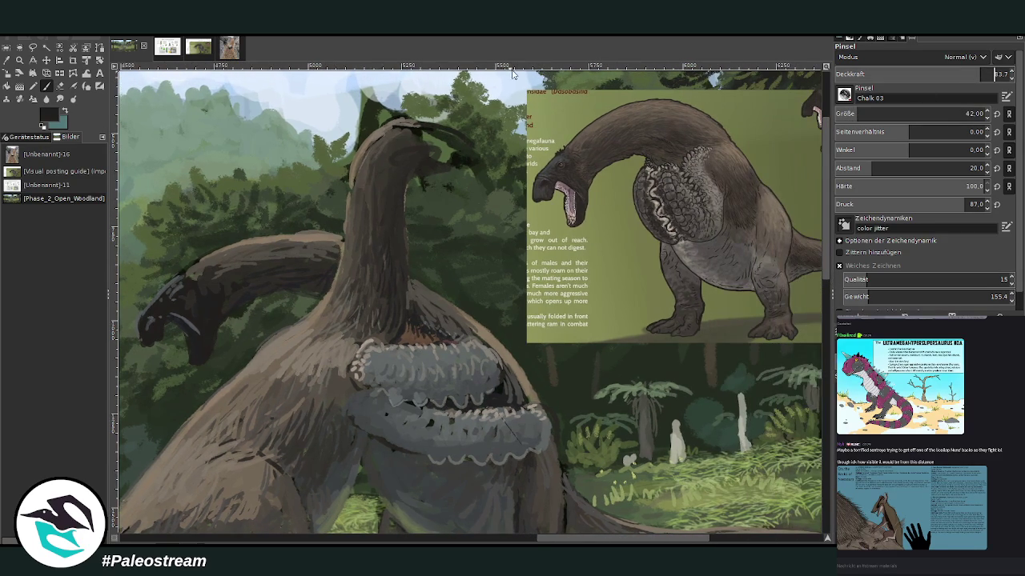
mouse_move(424, 124)
left_mouse_down()
mouse_move(461, 135)
mouse_move(486, 167)
left_mouse_up()
left_click_drag(430, 126, 471, 162)
left_click_drag(487, 155, 457, 140)
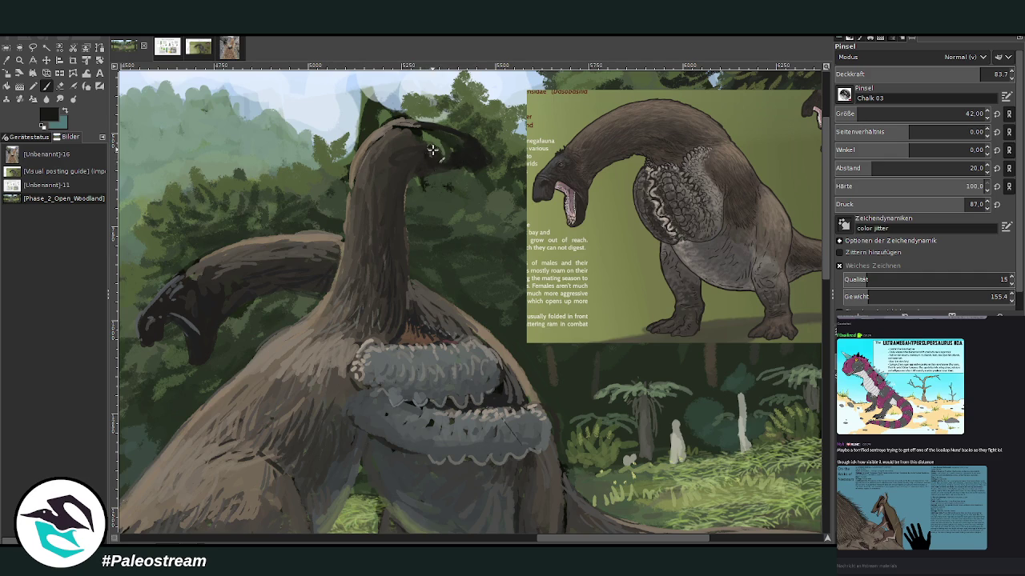